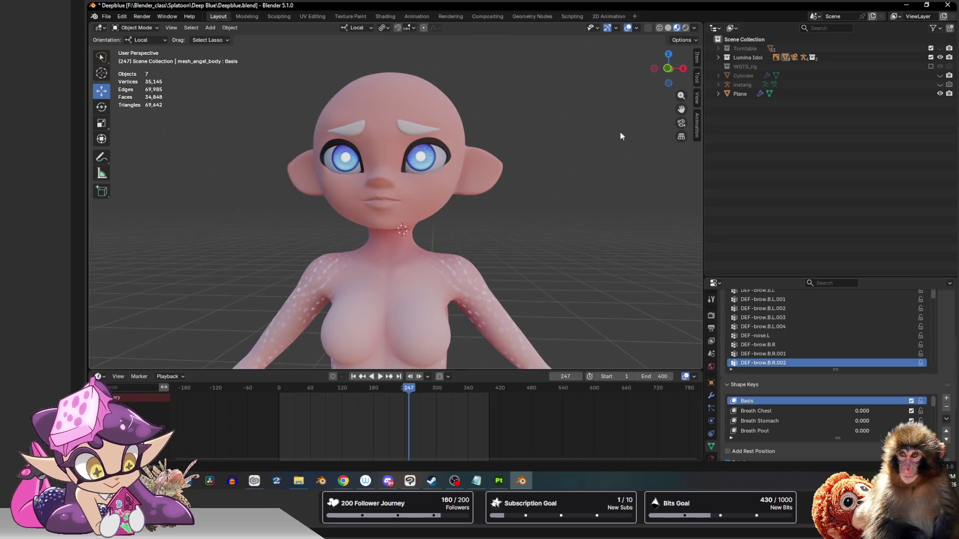
Step: View the character from the front and return the Outliner to the View Layer display mode
left_click(668, 68)
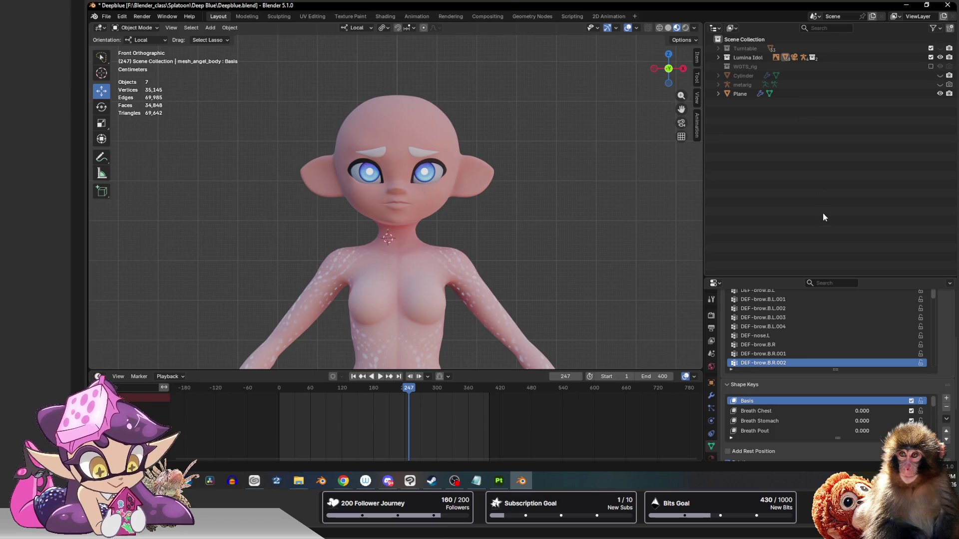
left_click(733, 29)
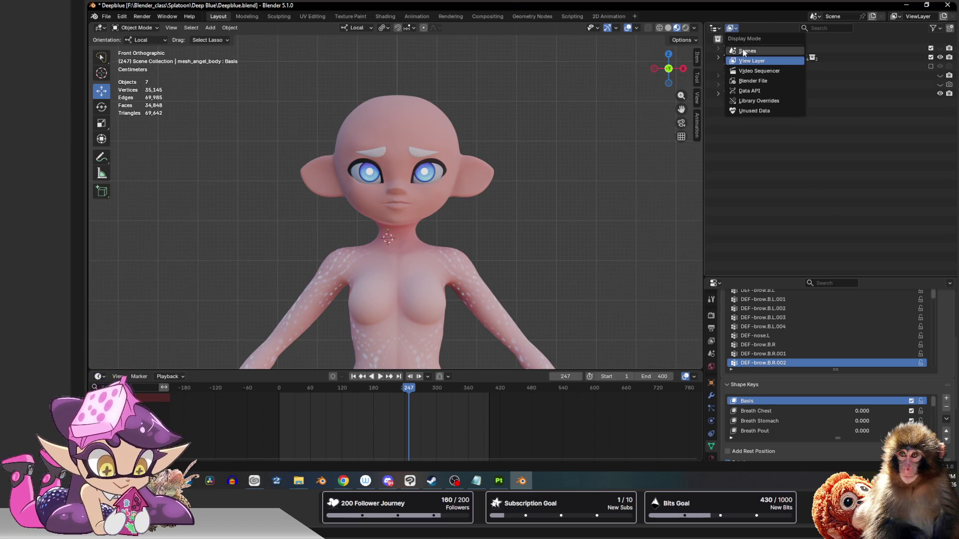
left_click(744, 71)
left_click(733, 29)
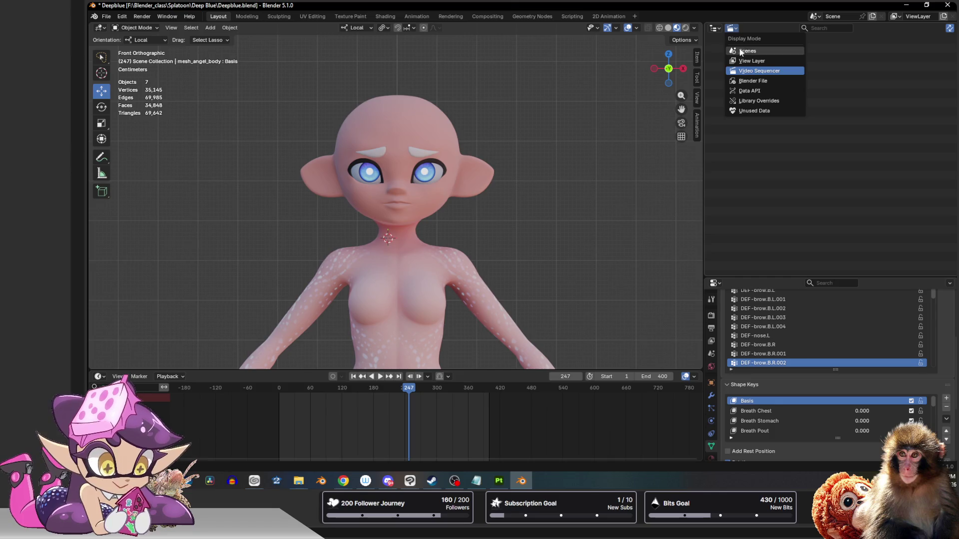
left_click(744, 60)
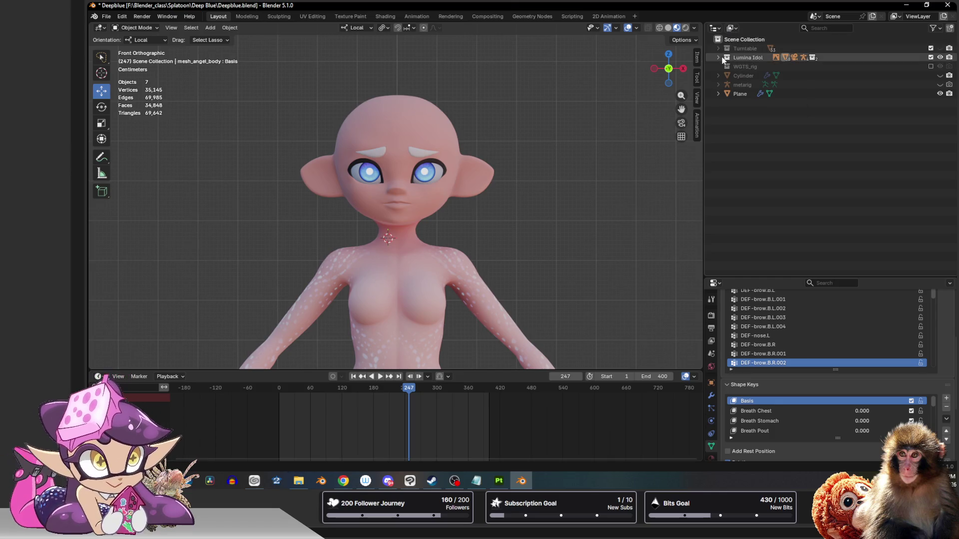
Step: Rename the Lumina Idol collection to Deep Blue and rig_angel to rig_deepBlue
left_click(718, 57)
double_click(745, 58)
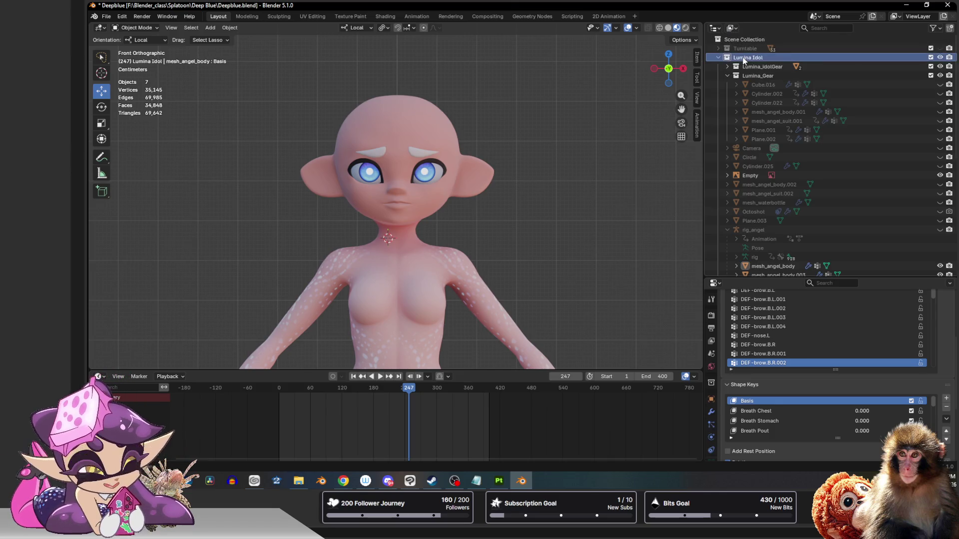
type("Deep")
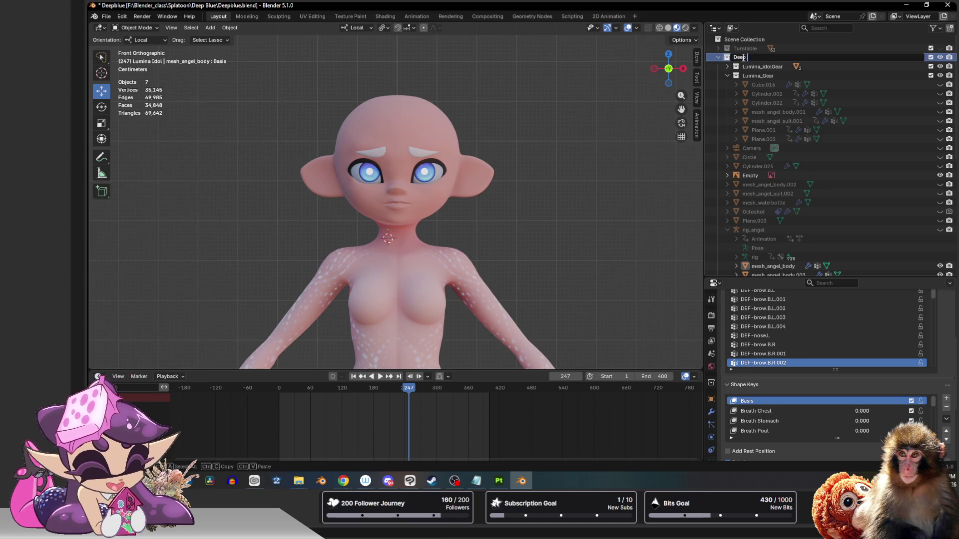
type("ue")
key("Return")
left_click(753, 230)
double_click(753, 232)
type("rig_")
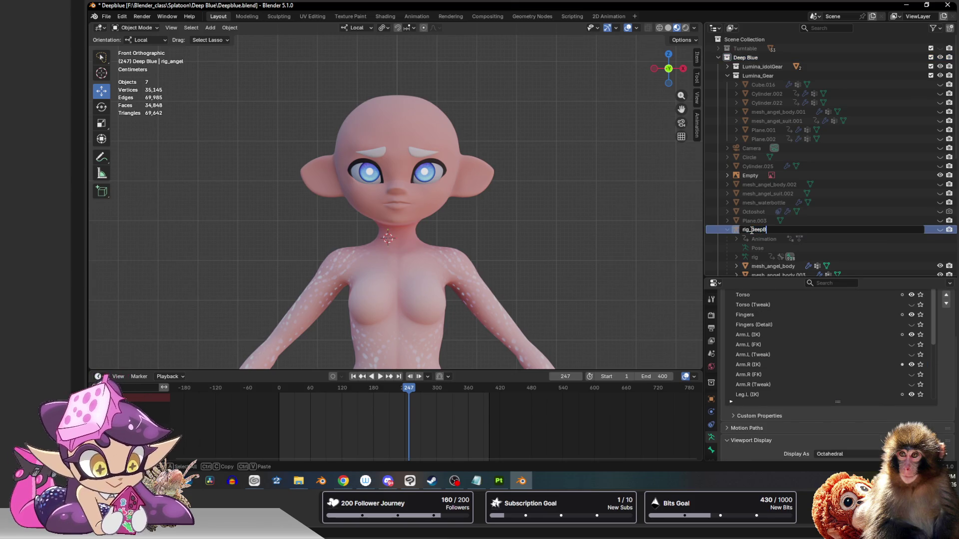
key("Return")
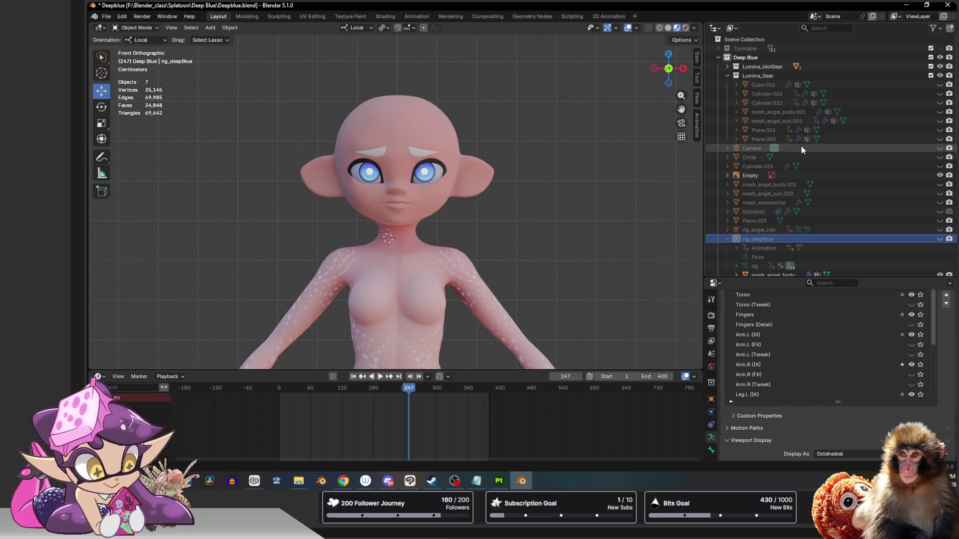
Step: Rename mesh_angel_body and mesh_angel_eyes to mesh_deepBlue_body and mesh_deepBlue_eyes
scroll(798, 149, "down", 5)
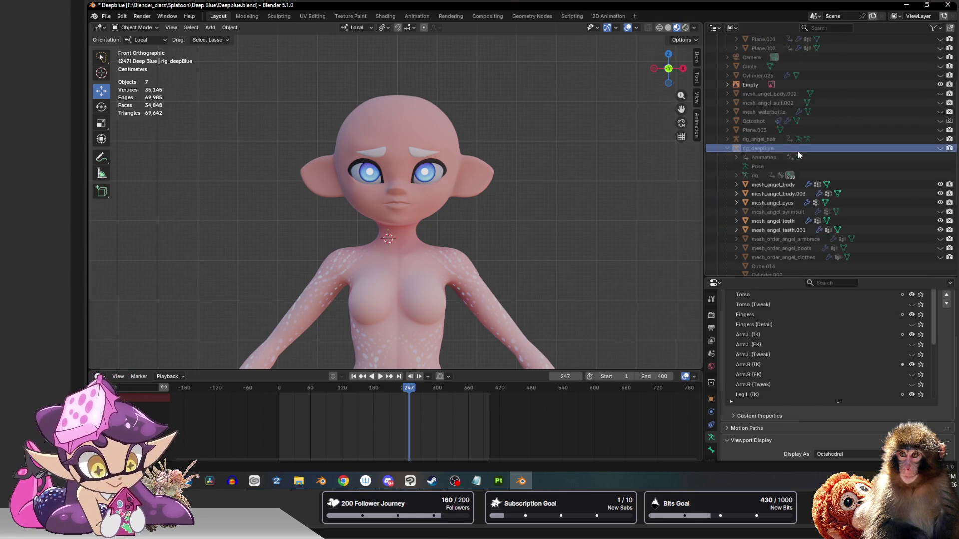
double_click(777, 166)
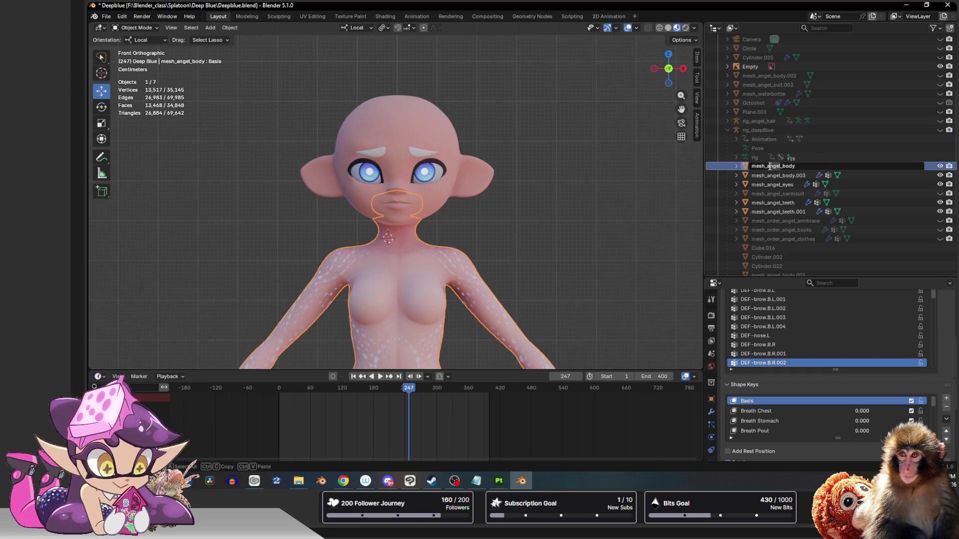
key("ctrl+Delete")
type("deepBlue")
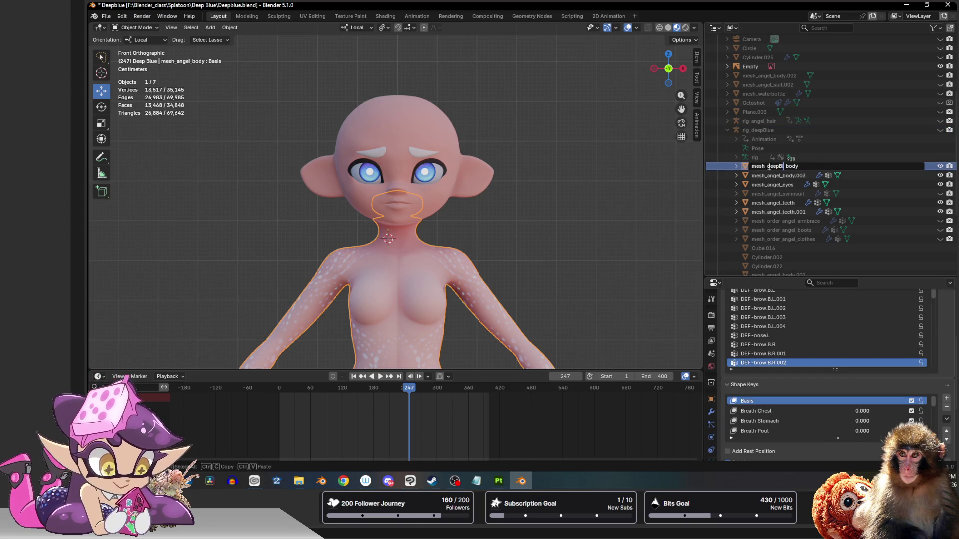
key("Return")
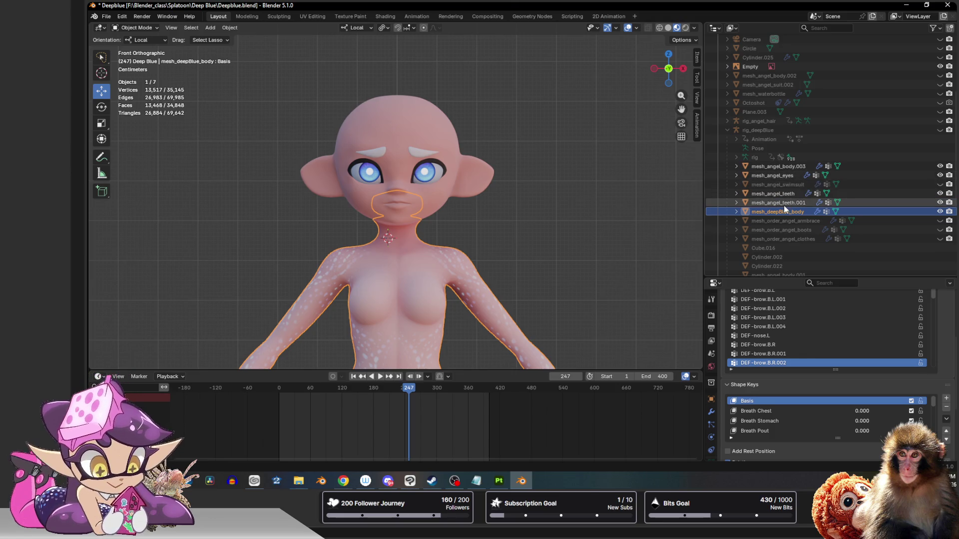
double_click(775, 174)
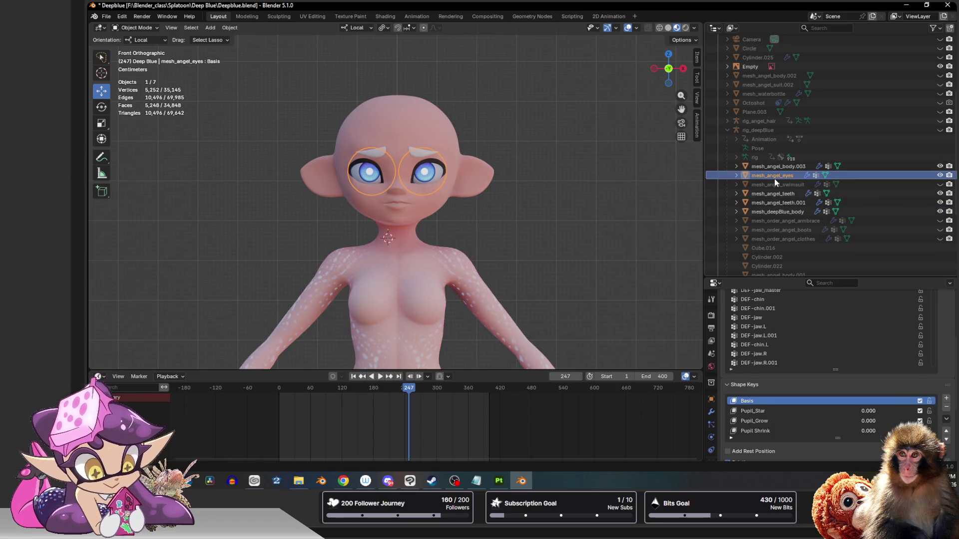
left_click(767, 175)
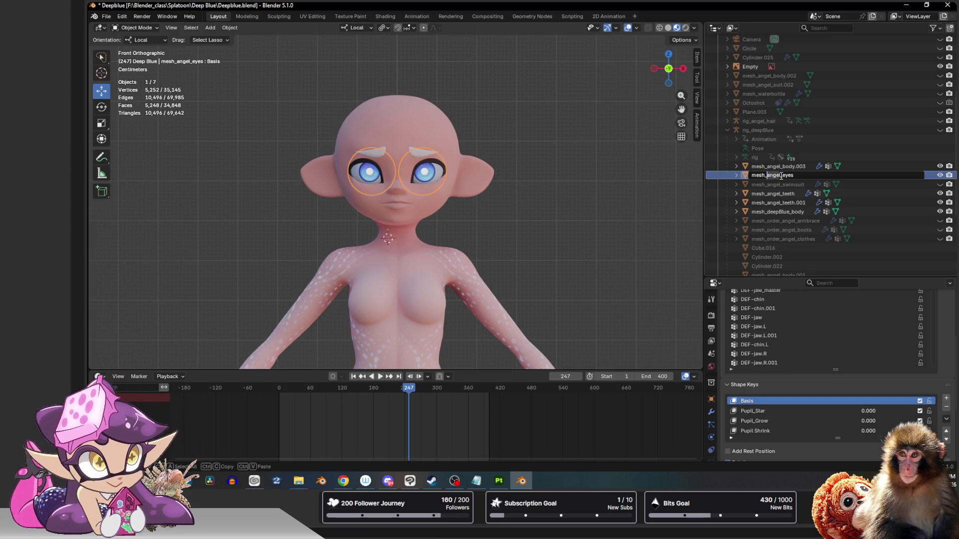
double_click(769, 175)
type("deepBlue")
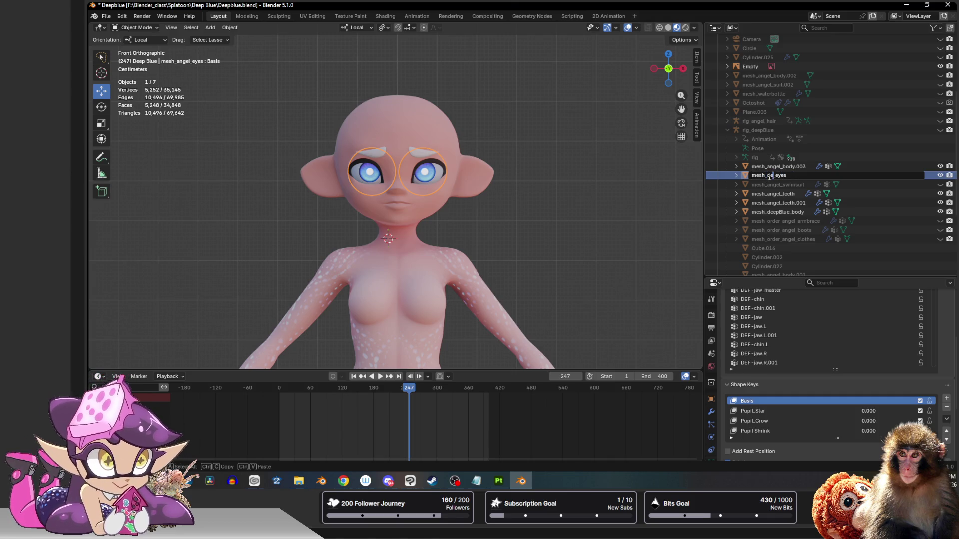
key("Return")
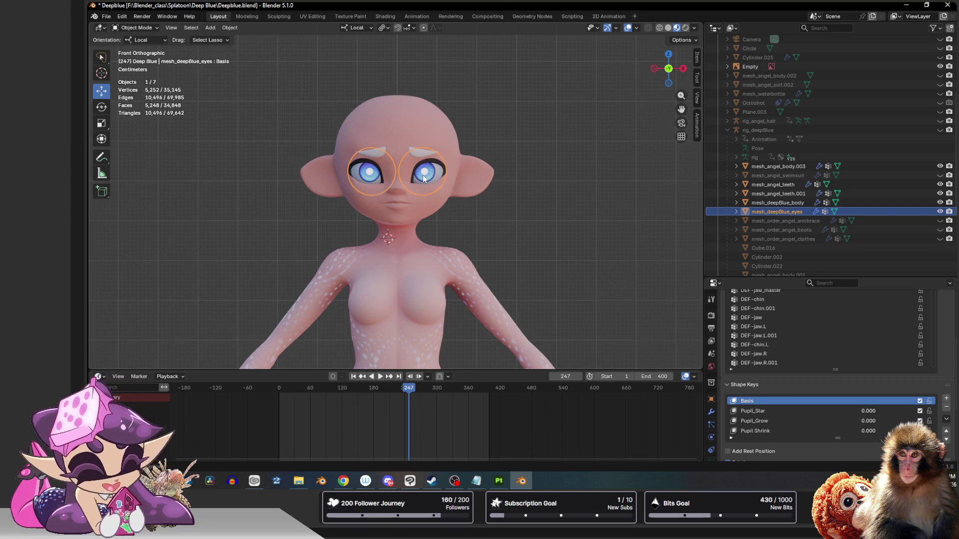
scroll(712, 427, "down", 3)
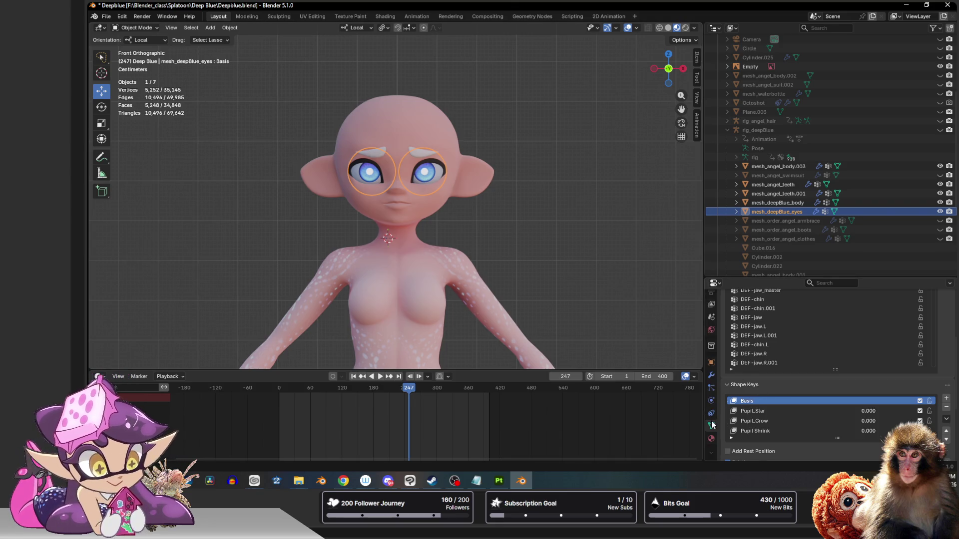
Step: Set the eye material's base colour to Keely_eye_base.png, then switch to the UV Editing workspace
left_click(712, 438)
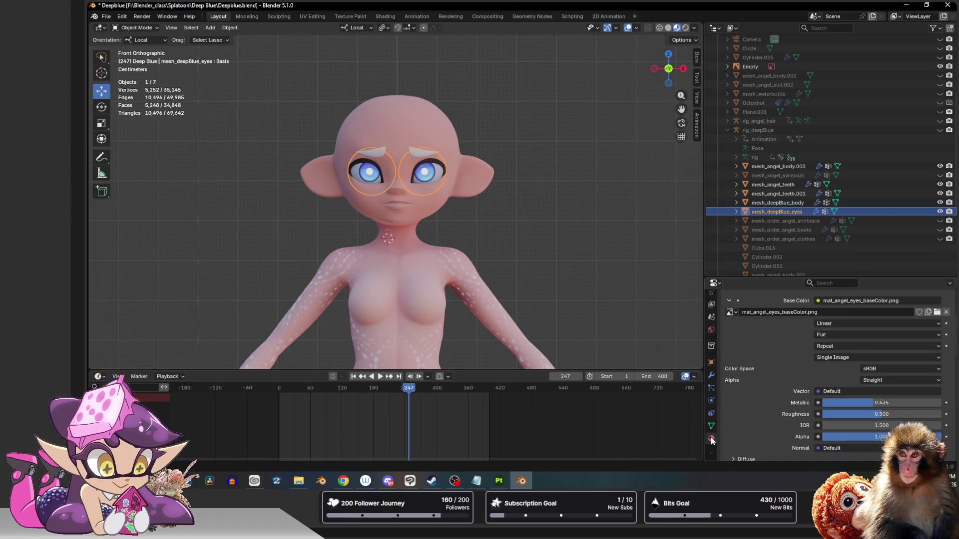
scroll(814, 357, "up", 4)
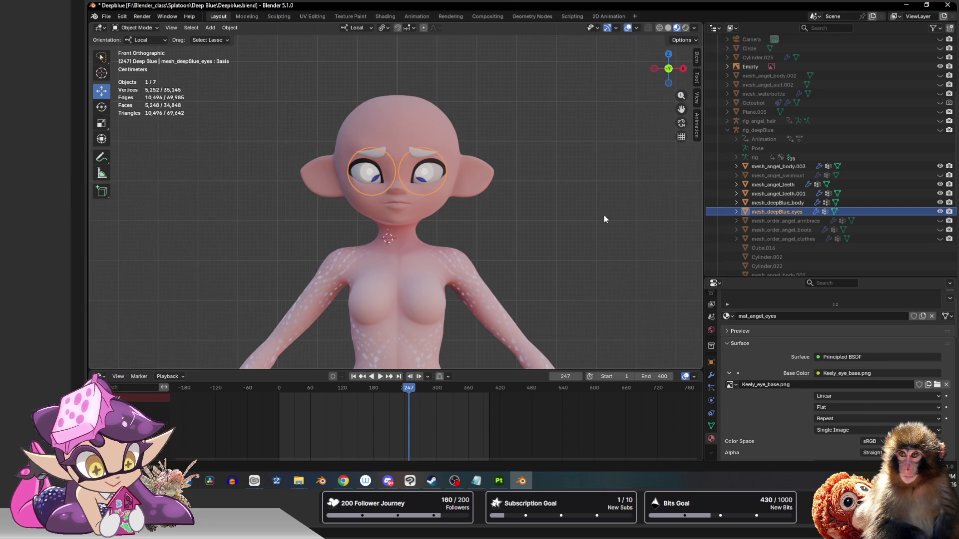
scroll(530, 199, "up", 5)
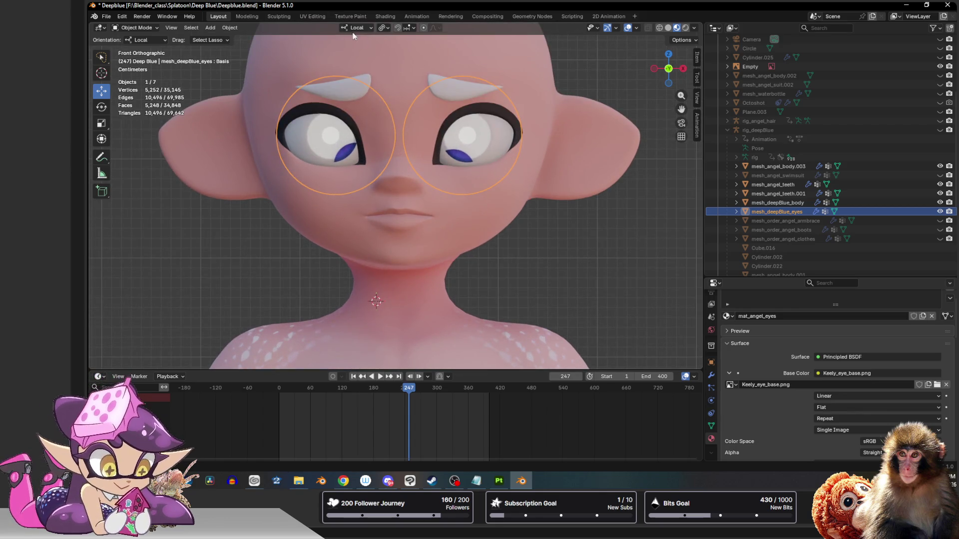
left_click(312, 16)
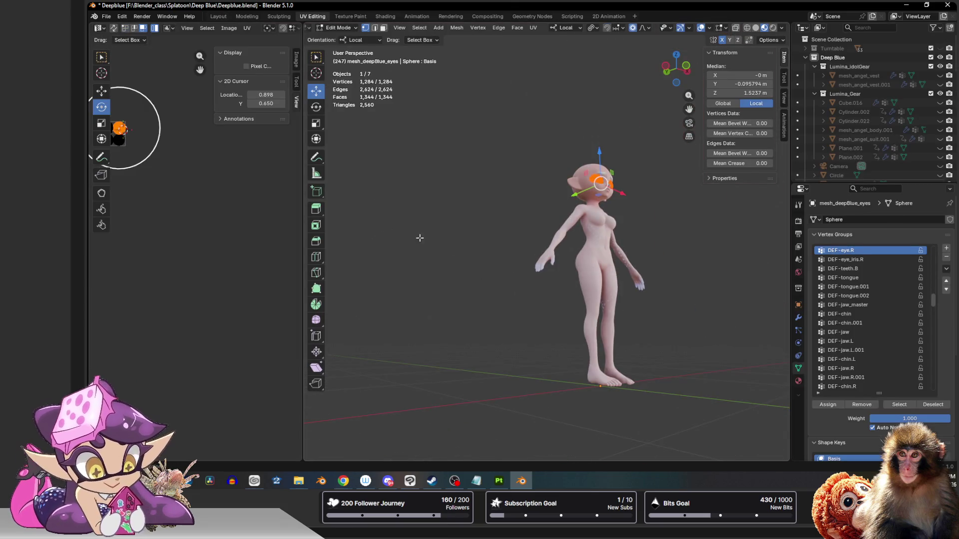
Step: Widen the UV editor, frame the eye mesh and select its four circular UV islands
mouse_move(186, 181)
middle_mouse_down()
mouse_move(156, 274)
mouse_move(220, 268)
mouse_move(274, 295)
middle_mouse_up()
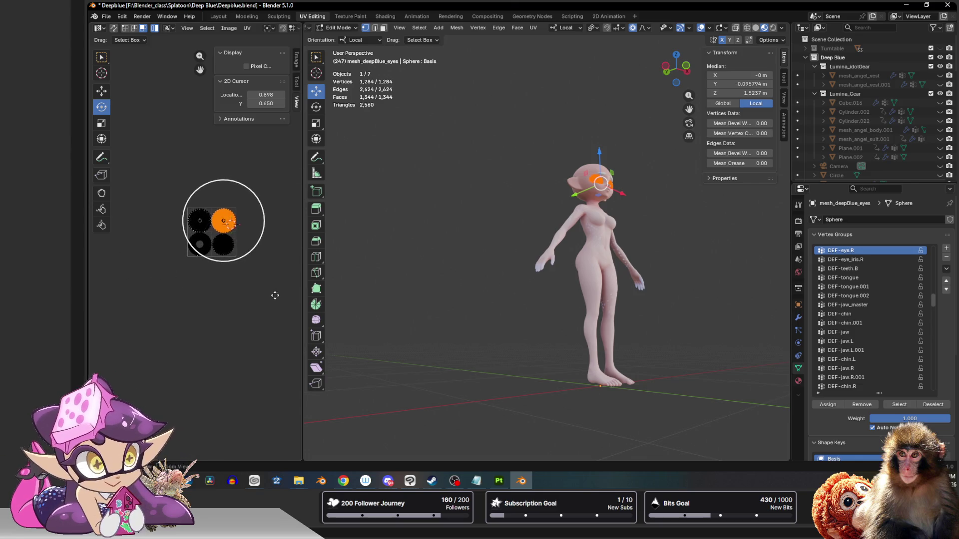
scroll(214, 226, "up", 8)
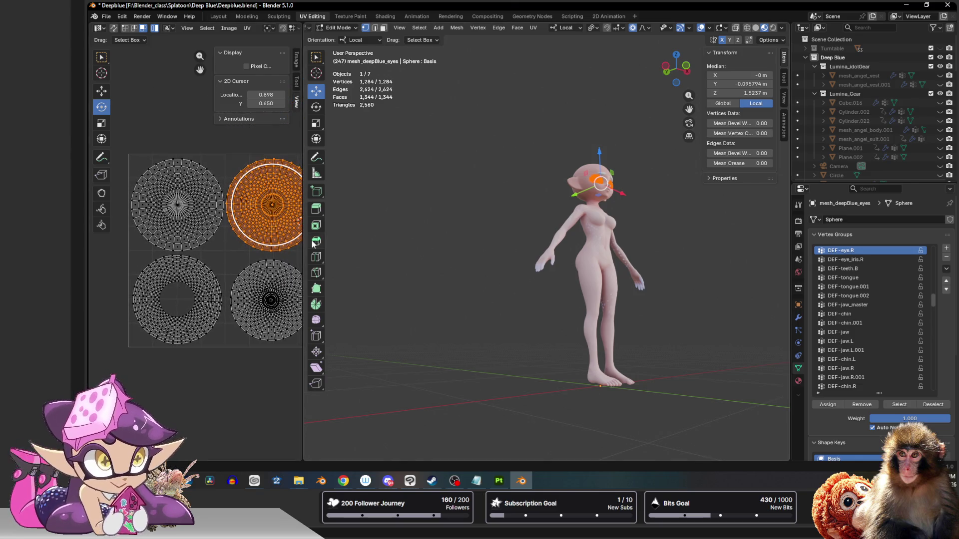
left_click_drag(304, 241, 488, 241)
scroll(599, 228, "up", 6)
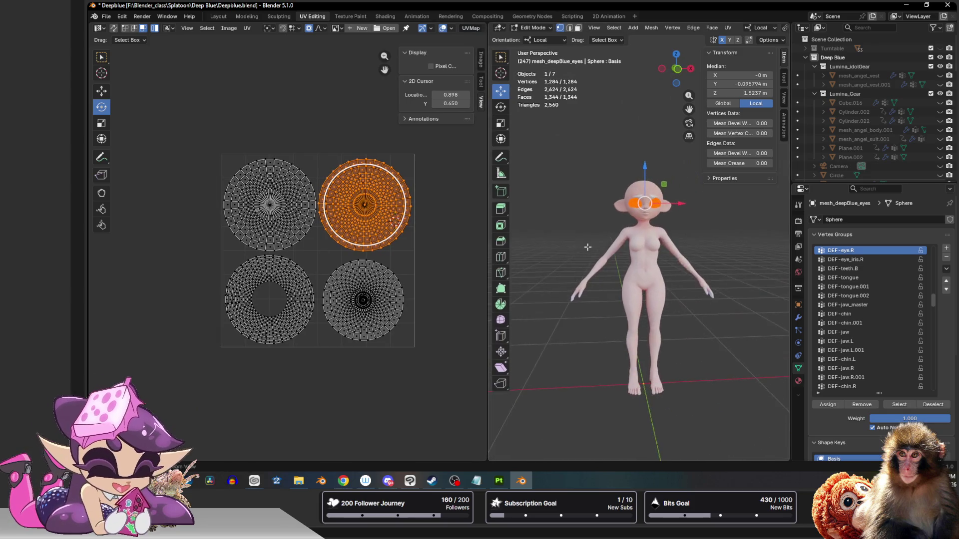
key("KP_Decimal")
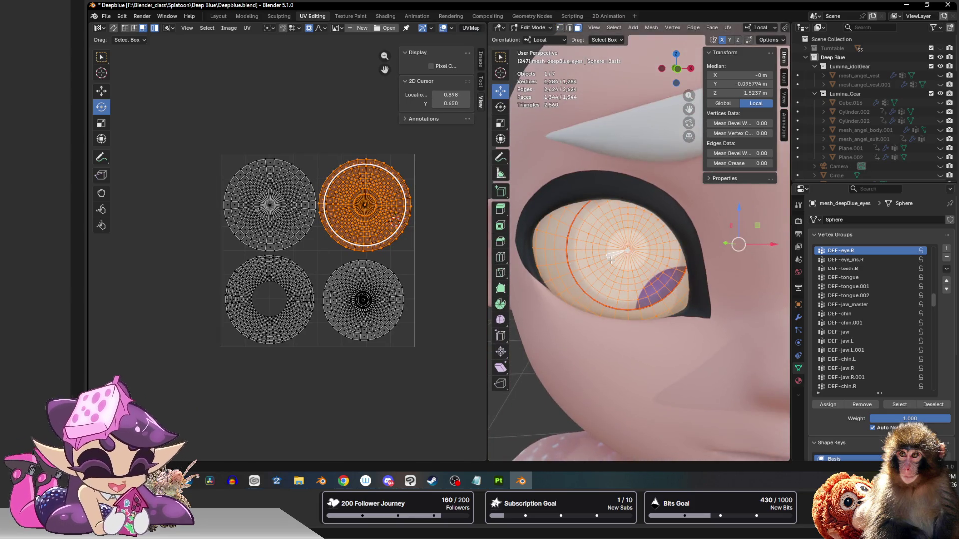
key("alt+a")
key("a")
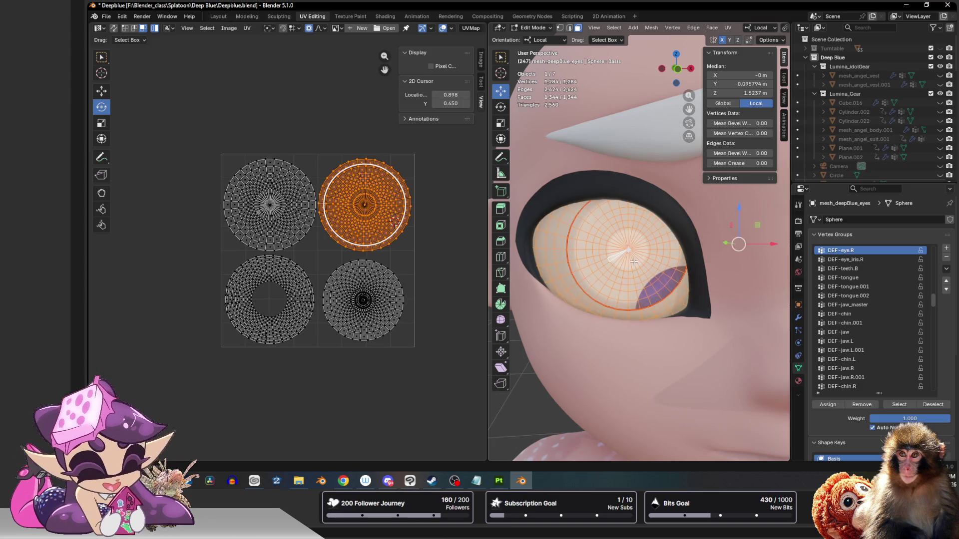
left_click(361, 310)
left_click(297, 272)
left_click(283, 211)
key("alt+a")
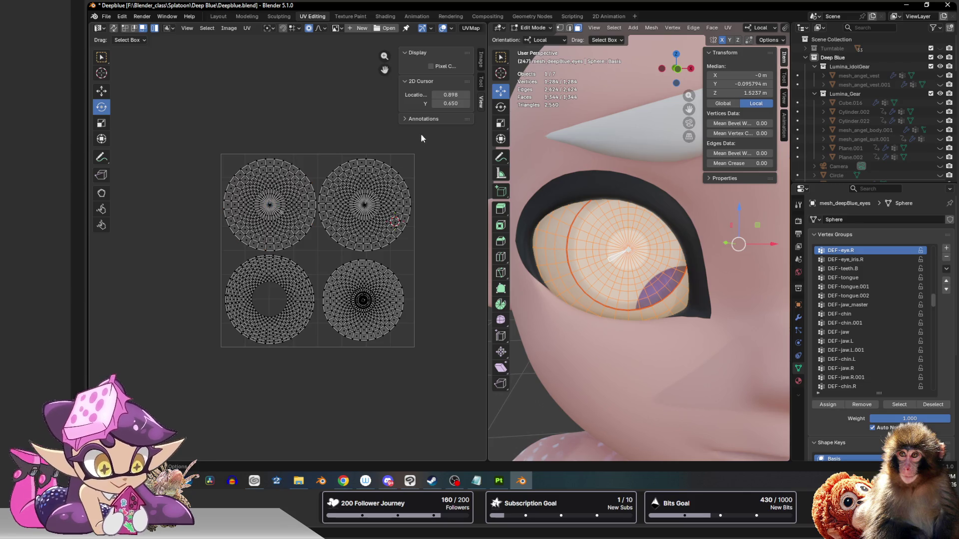
left_click(383, 167)
left_click_drag(490, 41, 579, 39)
Step: Turn on Over Image in the UV overlays, keep the grid Dynamic, and close the popover
left_click(505, 29)
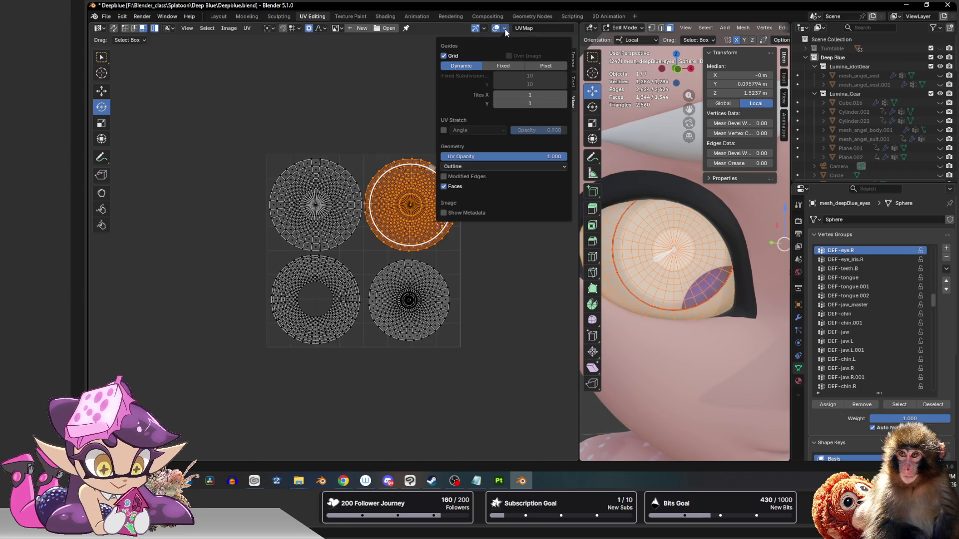
left_click(509, 55)
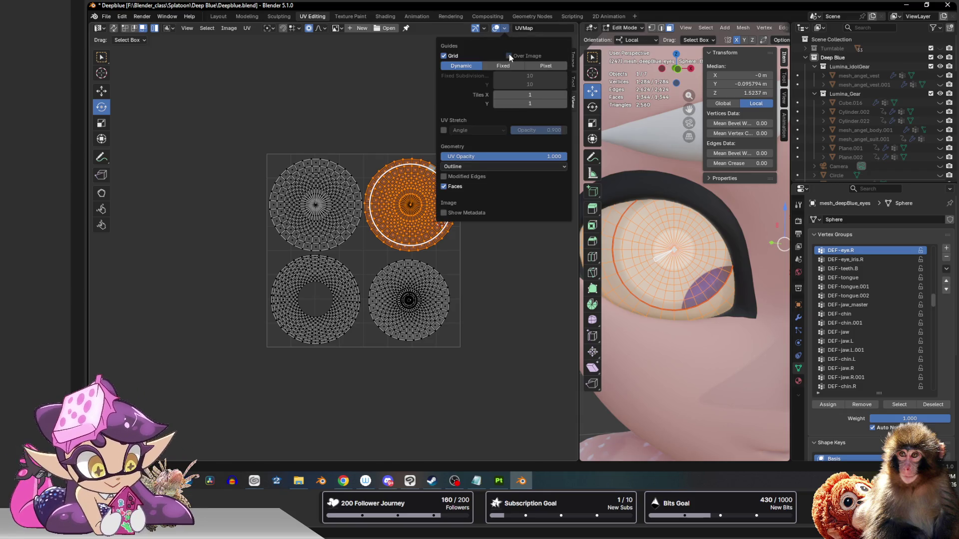
left_click(503, 66)
left_click(476, 67)
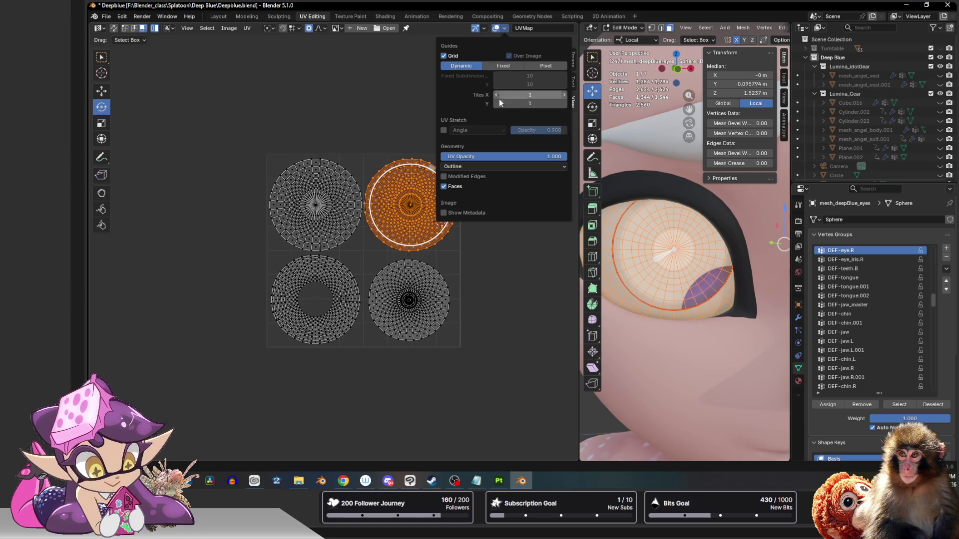
left_click(447, 166)
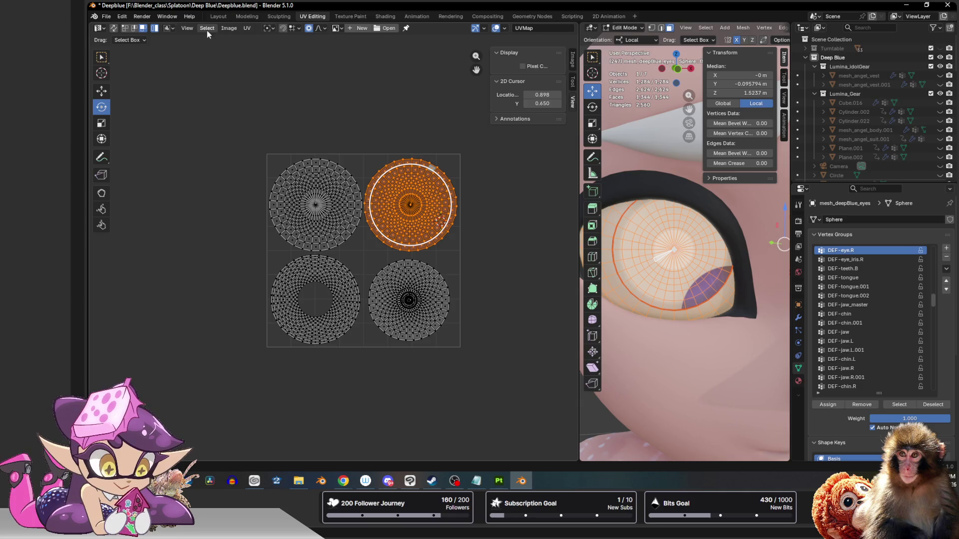
left_click(336, 28)
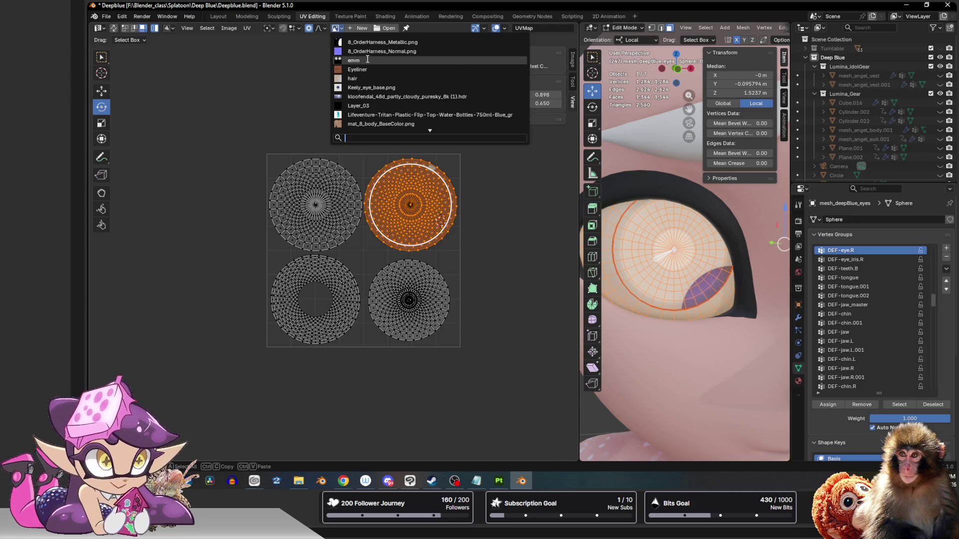
Step: Load Keely_eye_base.png into the UV editor by searching 'eye'
key("Down")
key("Down")
key("Down")
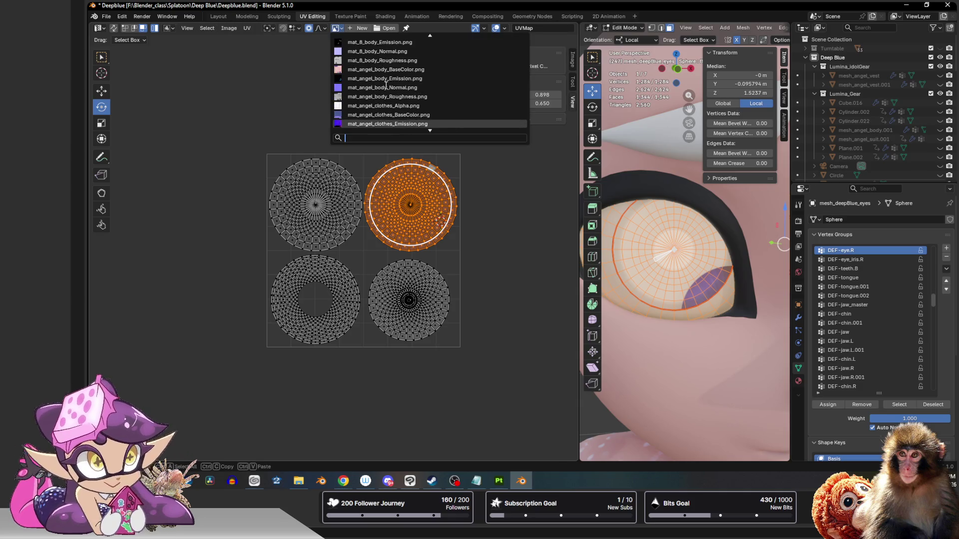
key("Down")
key("Down")
key("Down")
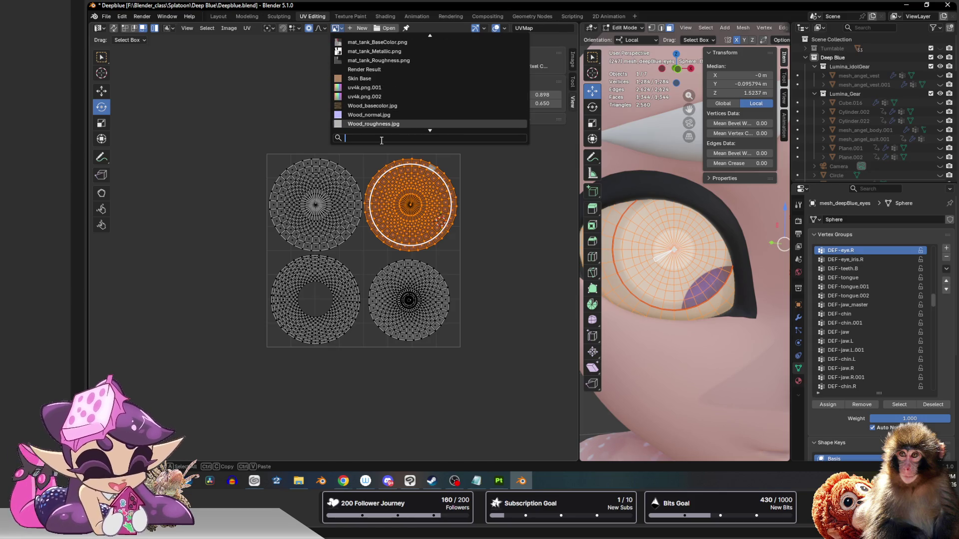
type("eye")
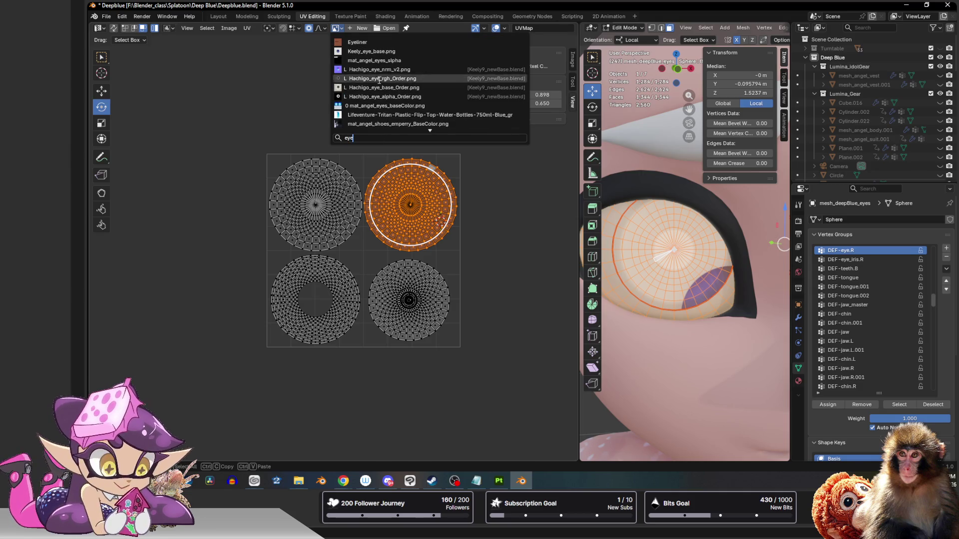
left_click(375, 51)
scroll(382, 165, "down", 5)
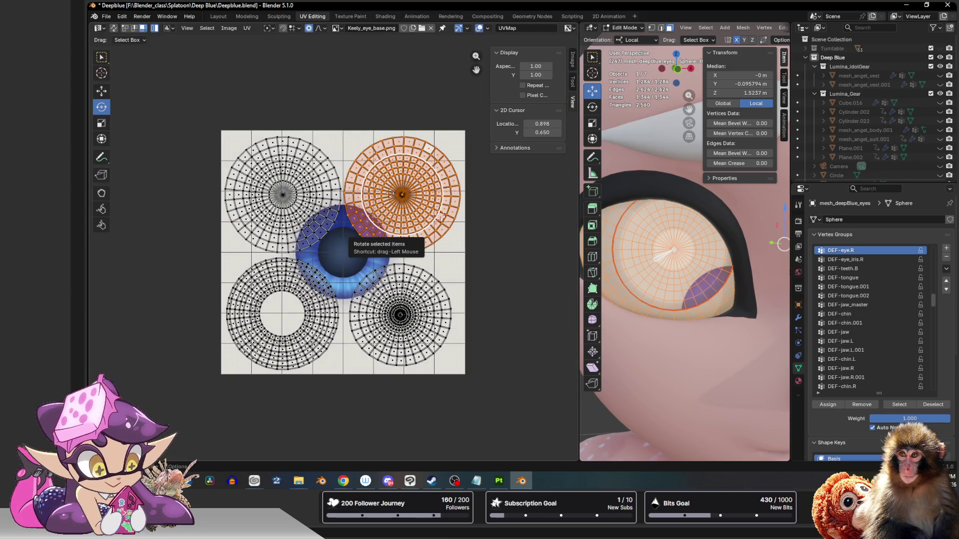
Step: Move and scale the eye UV island (0.828) onto the blue iris of the texture
key("g")
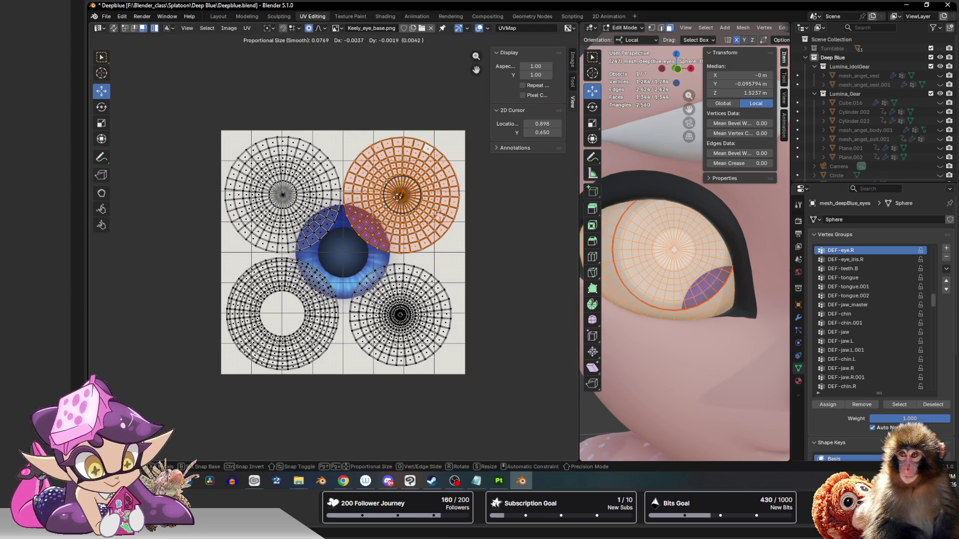
left_click(345, 249)
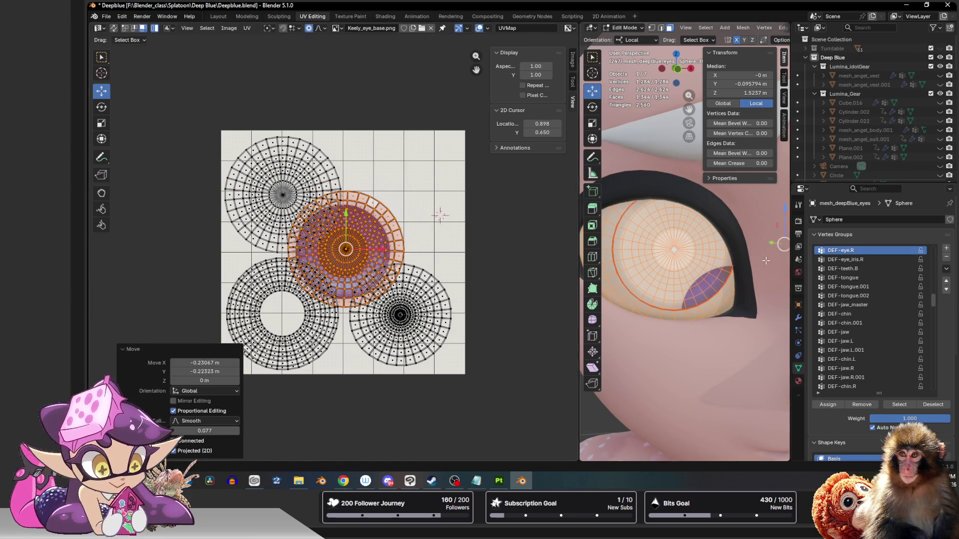
scroll(744, 258, "down", 6)
scroll(389, 241, "up", 1)
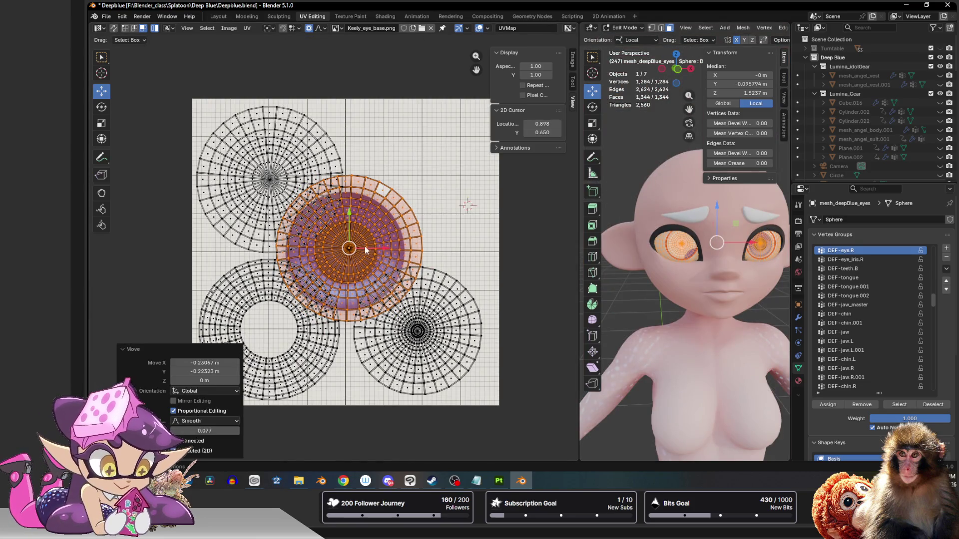
key("g")
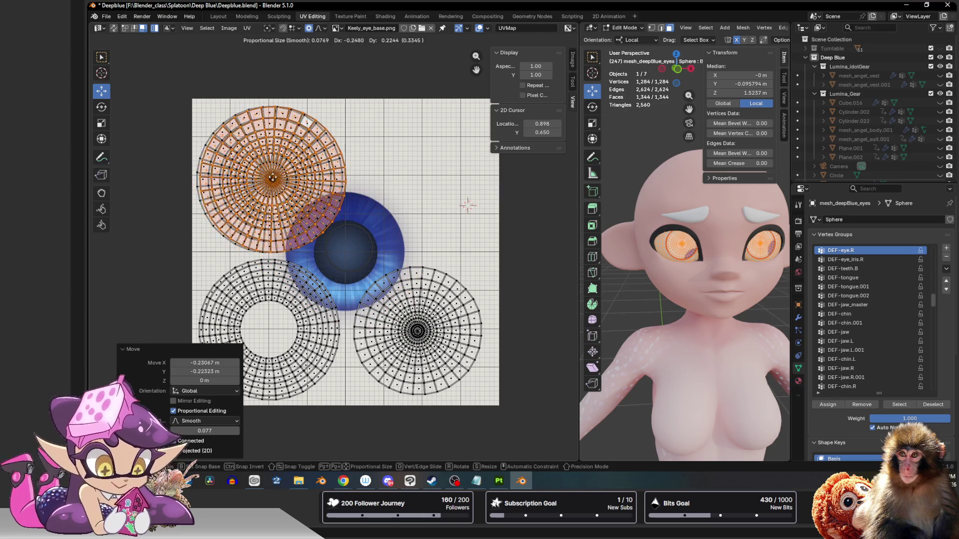
left_click(268, 178)
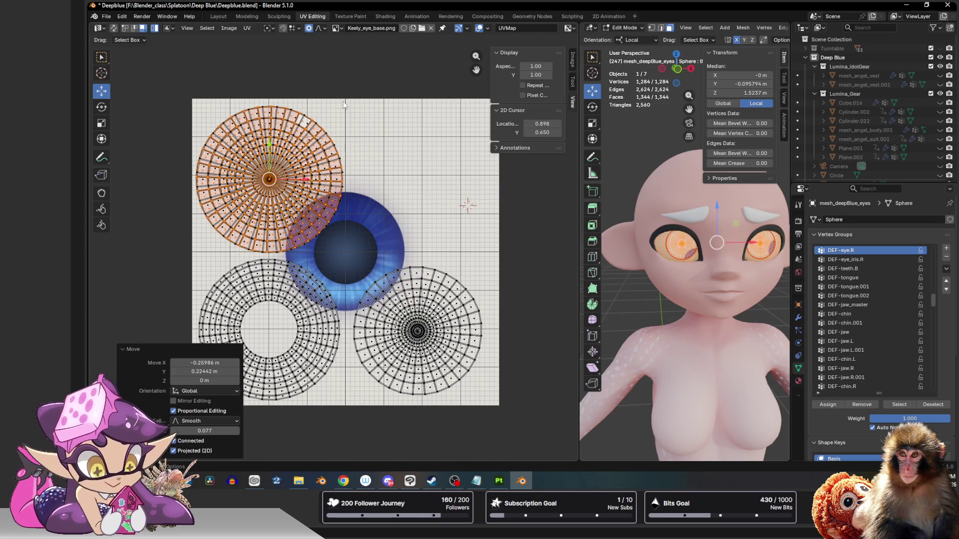
left_click(269, 179)
mouse_move(269, 181)
left_mouse_down()
mouse_move(363, 271)
mouse_move(360, 247)
left_mouse_up()
key("shift+space")
key("s")
scroll(372, 260, "up", 4)
key("shift+space")
key("g")
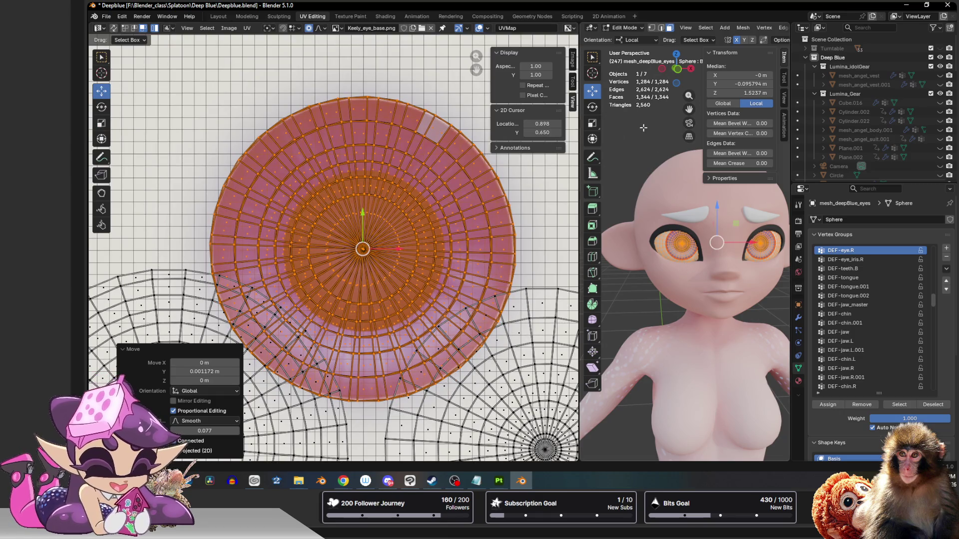
scroll(551, 301, "down", 4)
Step: Deselect all, return to Object Mode, hide the side panel and widen the 3D viewport
left_click(654, 161)
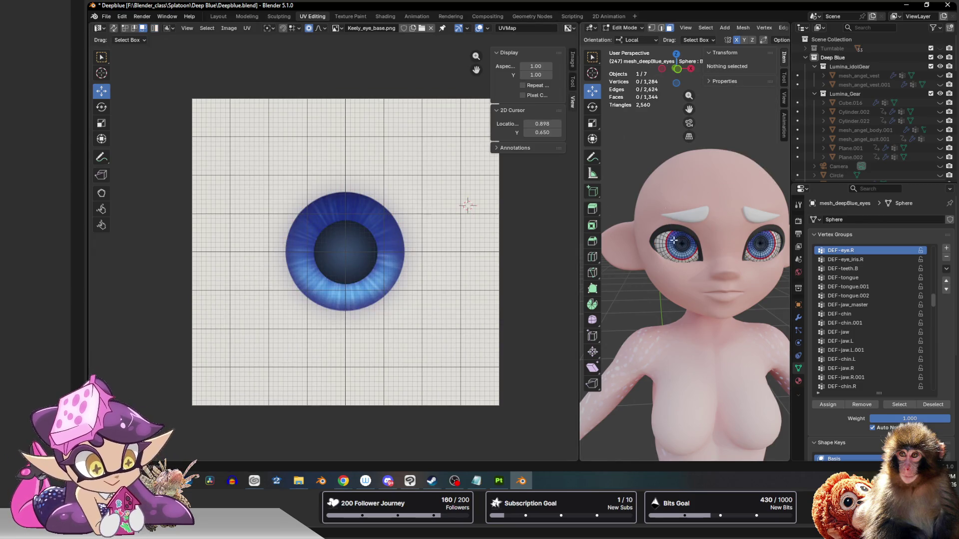
key("Tab")
scroll(662, 186, "up", 3)
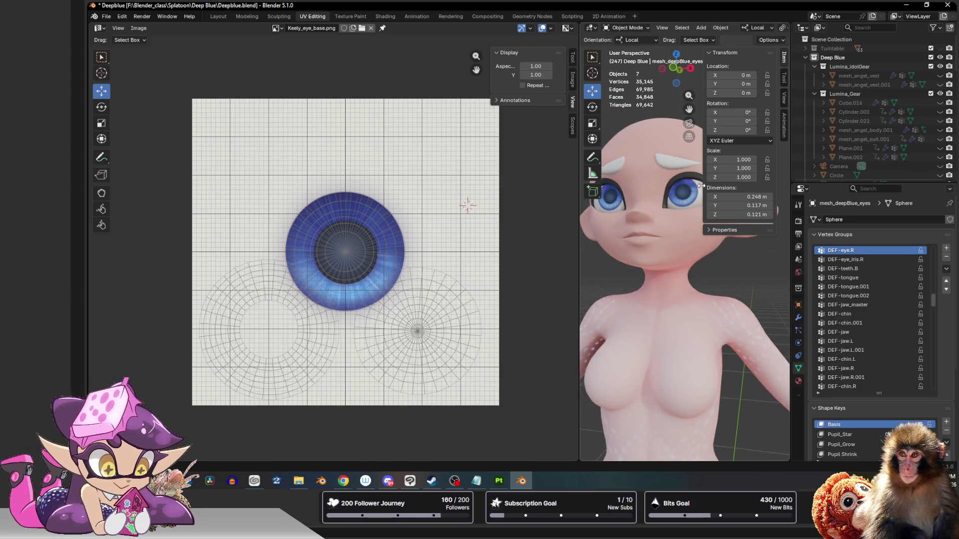
key("n")
left_click_drag(579, 266, 357, 266)
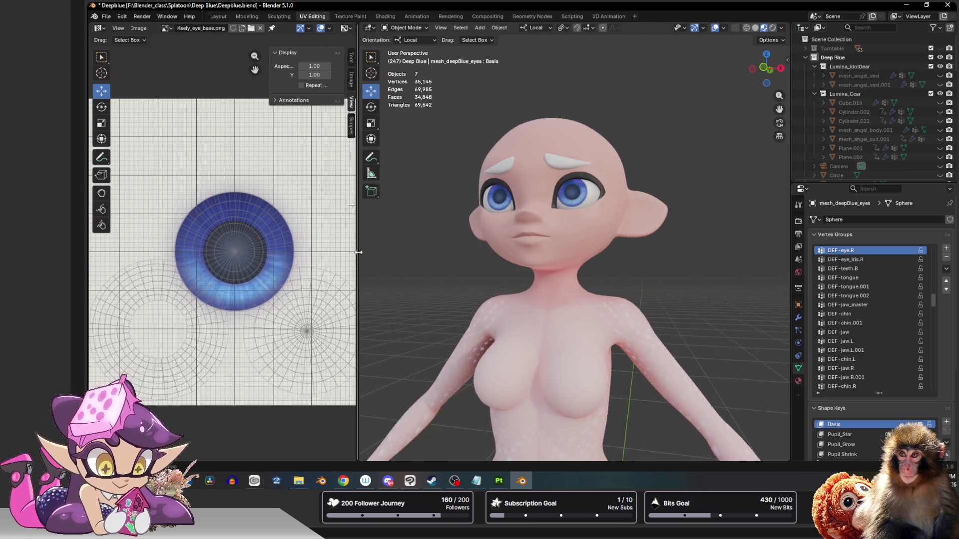
Step: Replace the body's mat_angel_body with the plain pink material named Material
scroll(513, 255, "down", 5)
middle_click_drag(514, 255, 478, 269)
left_click(526, 289)
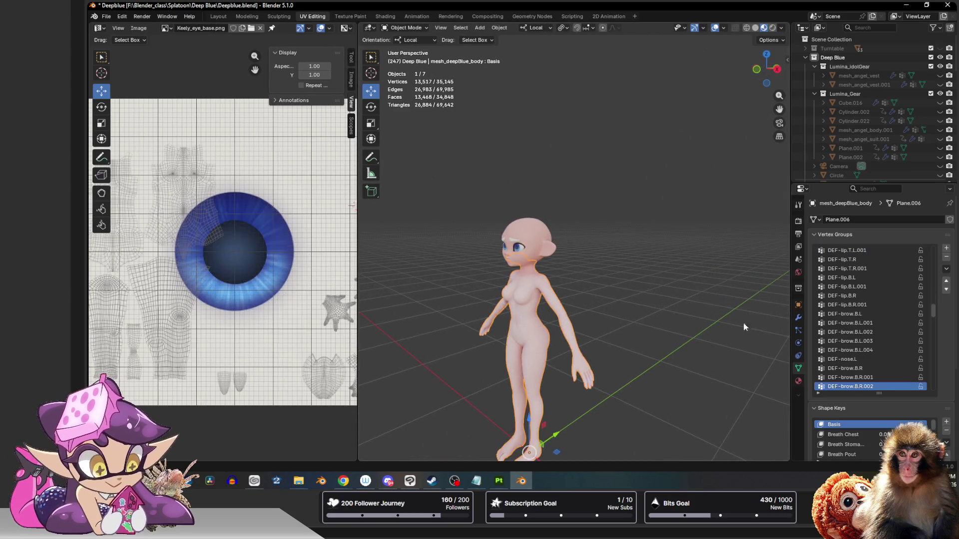
scroll(626, 291, "up", 4)
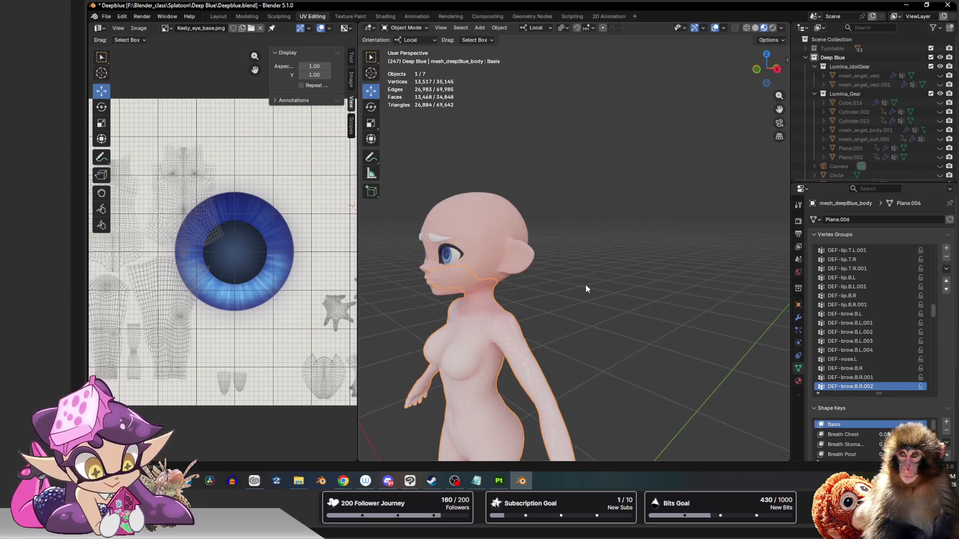
mouse_move(592, 283)
middle_mouse_down()
mouse_move(663, 237)
mouse_move(605, 250)
middle_mouse_up()
left_click(800, 380)
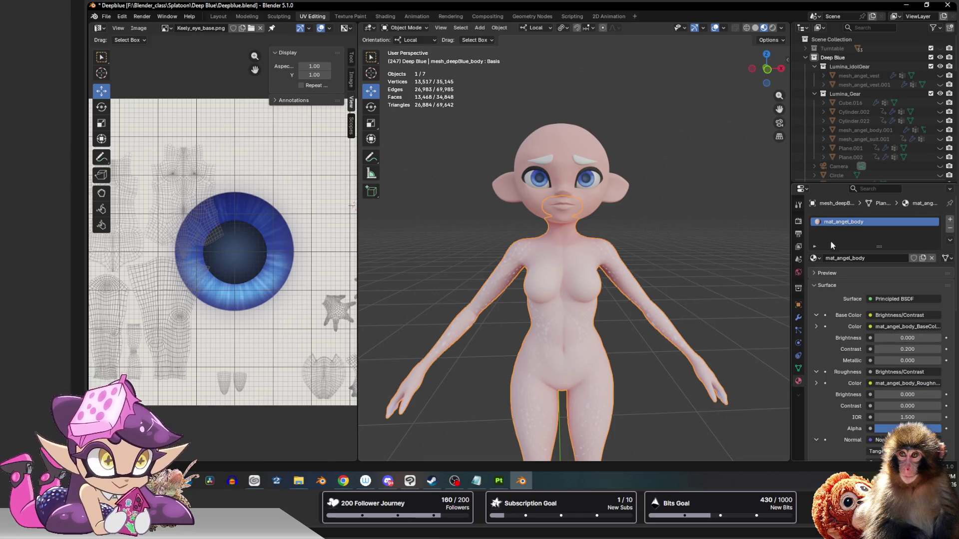
left_click(814, 259)
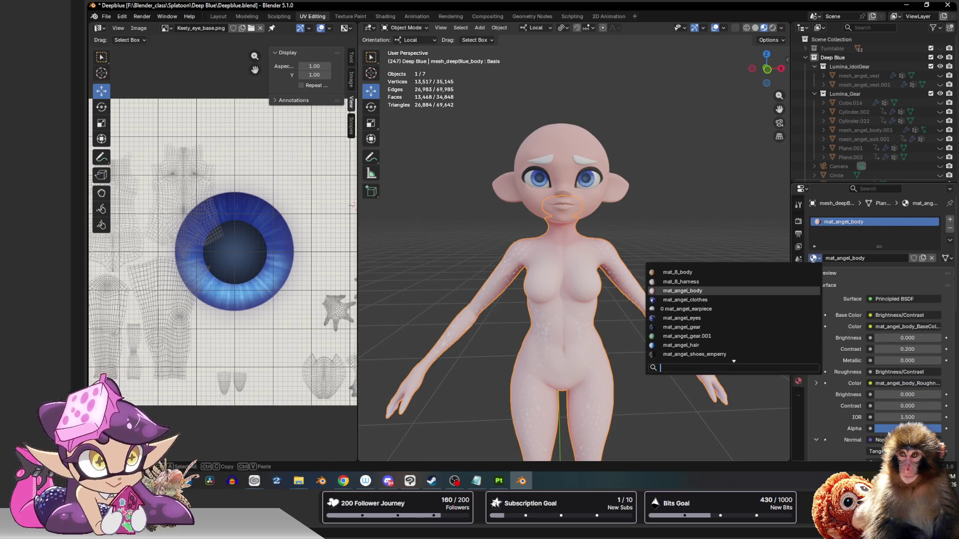
scroll(714, 354, "down", 10)
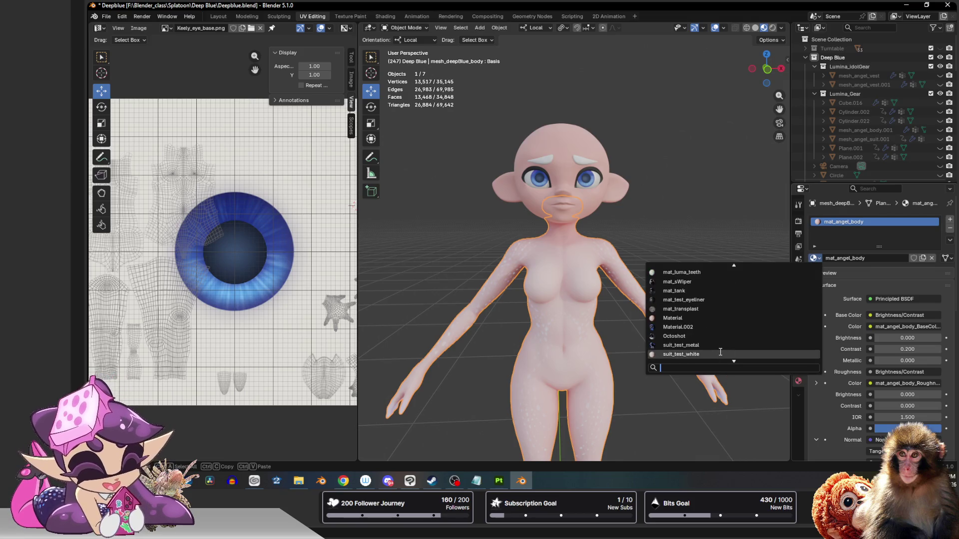
scroll(715, 345, "up", 8)
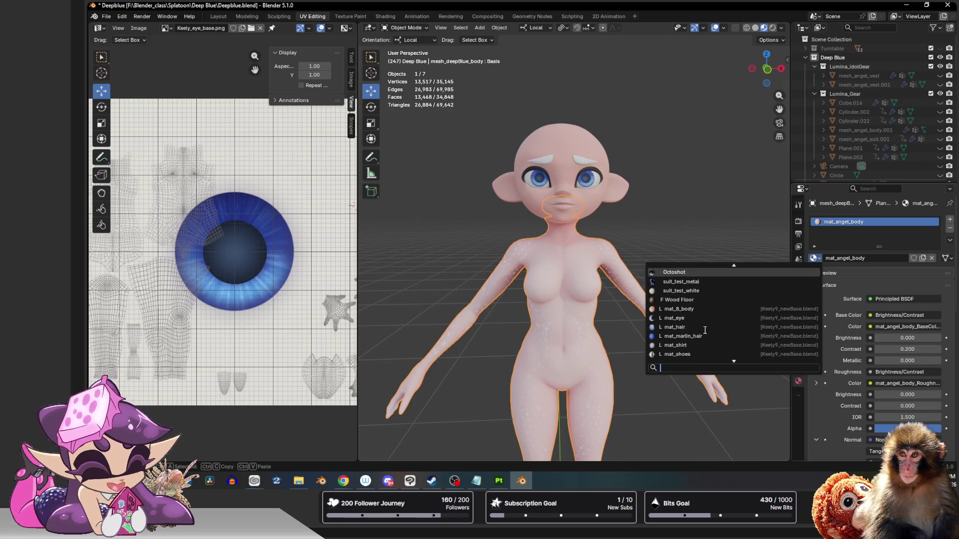
left_click(674, 309)
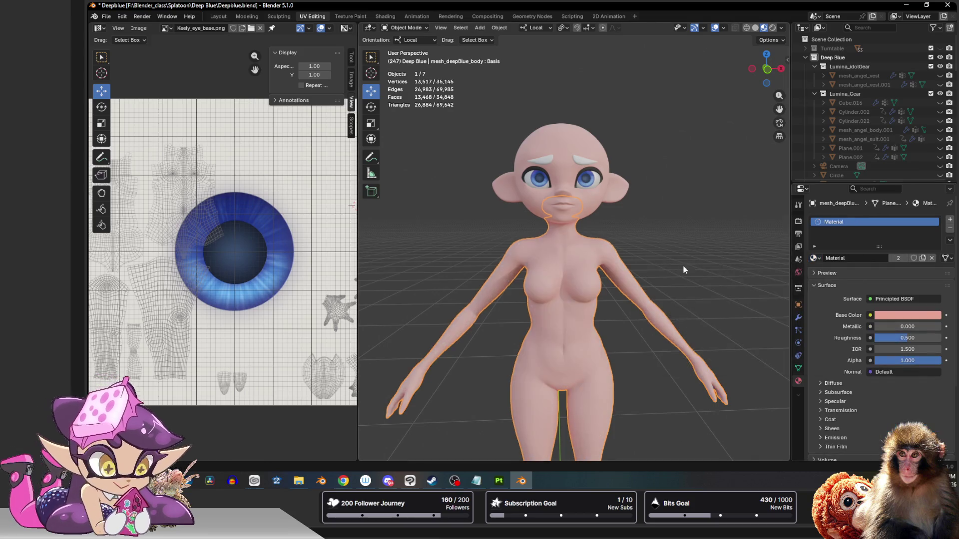
Step: Select the eyeliner piece on the face and switch it into Sculpt Mode
mouse_move(665, 253)
middle_mouse_down()
mouse_move(694, 251)
mouse_move(649, 280)
middle_mouse_up()
scroll(622, 303, "up", 6)
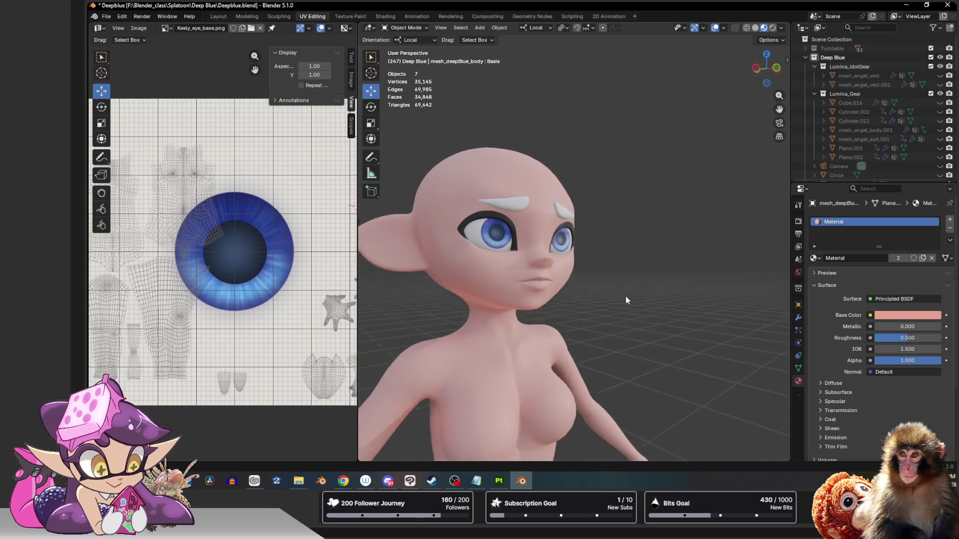
left_click(581, 200)
key("KP_Decimal")
key("ctrl+Tab")
key("2")
scroll(574, 162, "down", 5)
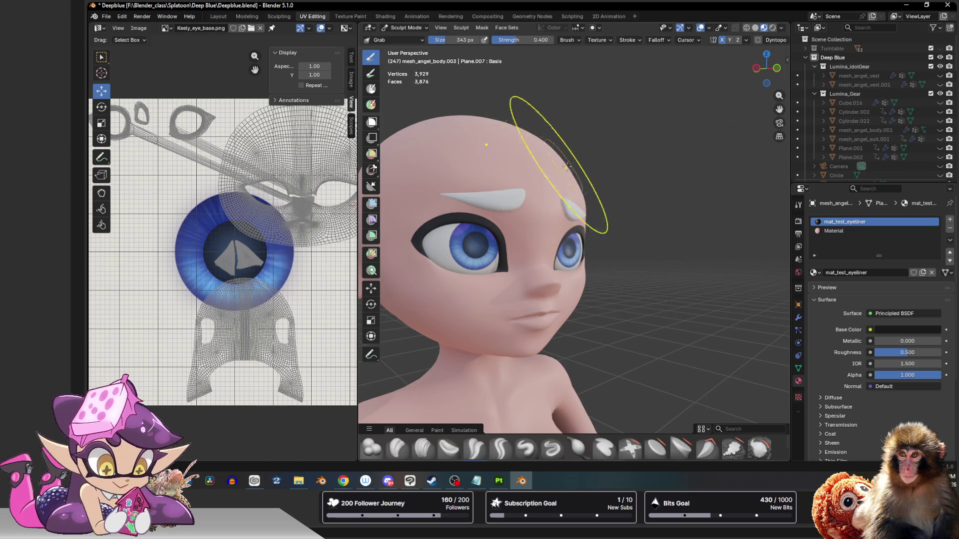
left_click_drag(765, 70, 765, 69)
scroll(764, 70, "up", 8)
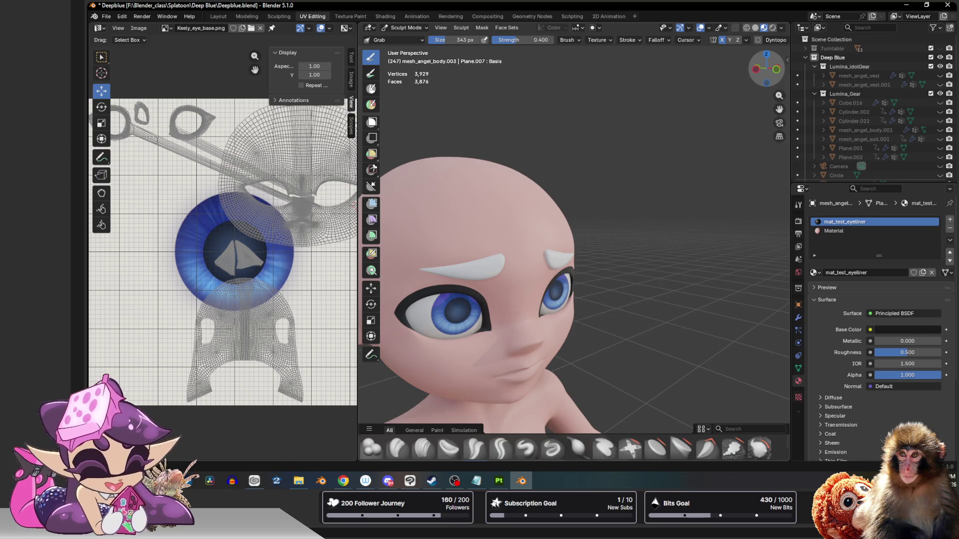
left_click(760, 73)
key("ctrl+Tab")
key("KP_Decimal")
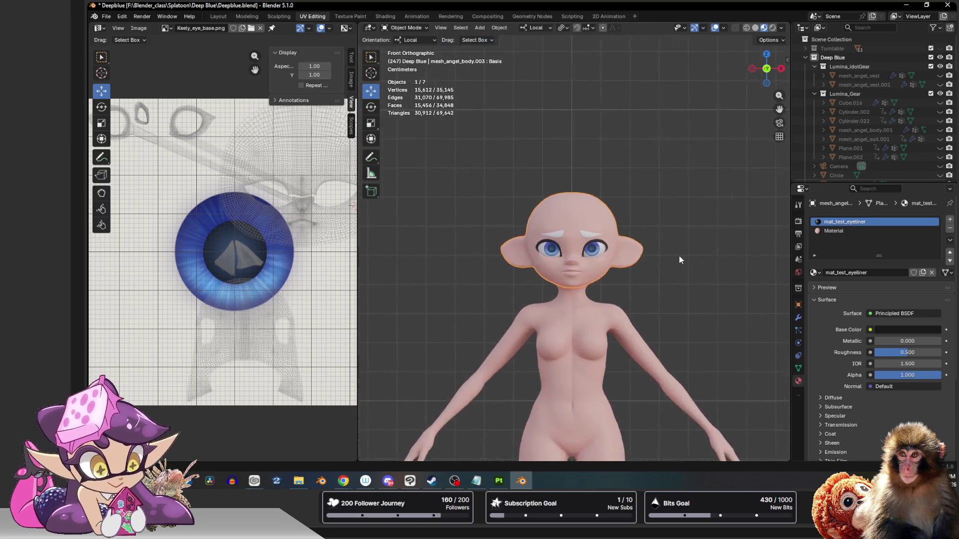
Step: Nudge an inner eye-corner vertex with proportional editing, then return to Object Mode
key("Tab")
scroll(628, 279, "up", 5)
left_click(644, 292)
key("g")
scroll(674, 289, "up", 3)
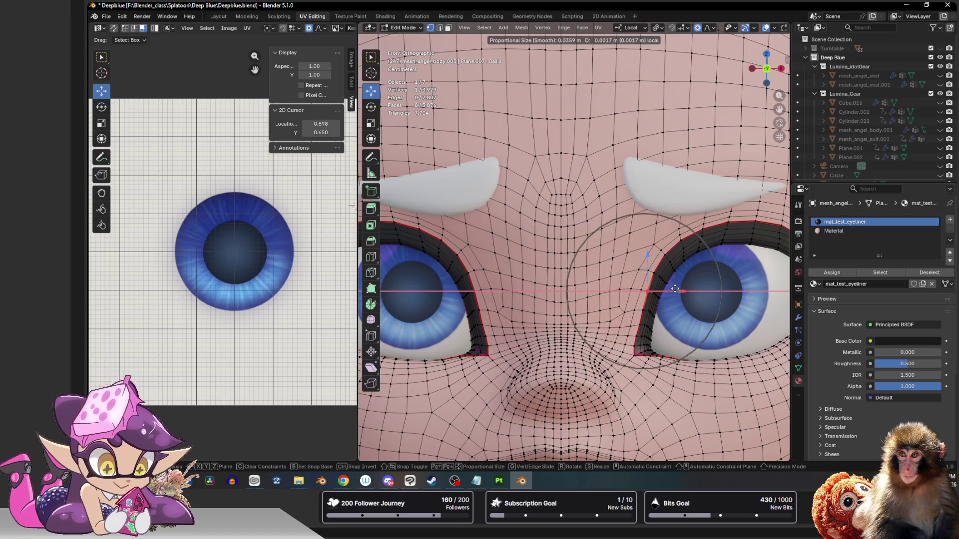
scroll(675, 289, "up", 5)
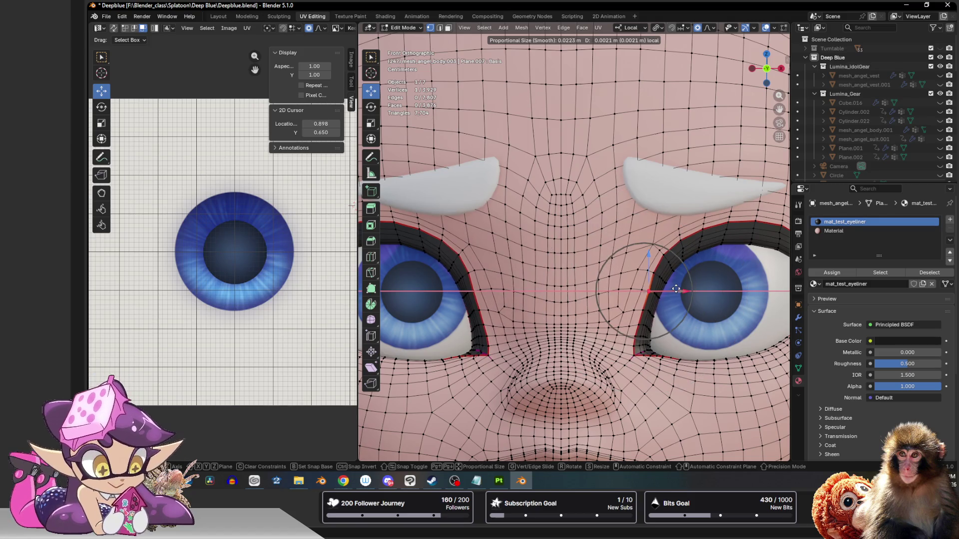
scroll(675, 289, "down", 4)
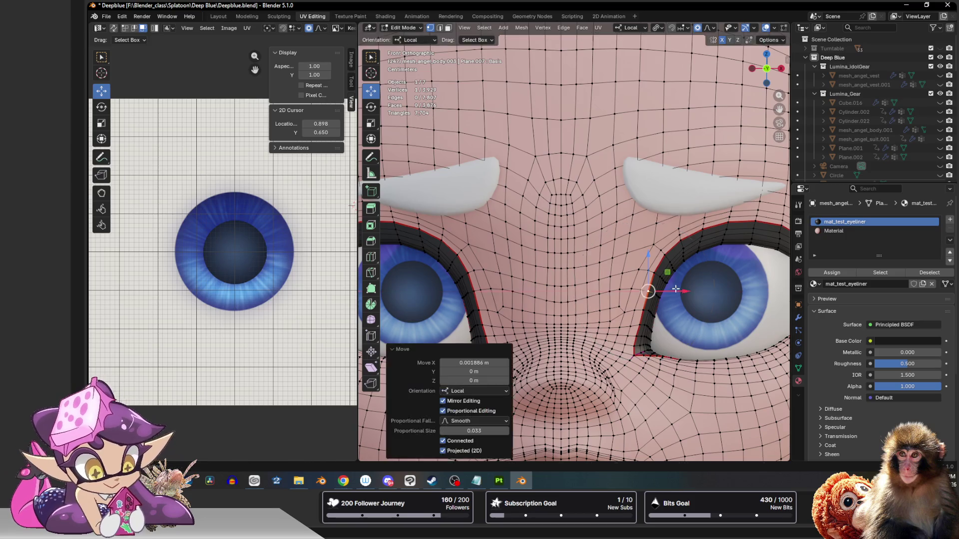
left_click(675, 290)
scroll(675, 289, "down", 10)
key("Tab")
scroll(665, 269, "up", 12)
scroll(655, 268, "down", 8)
Step: Orbit to the face profile and enable Wireframe in the Viewport Overlays
middle_click_drag(626, 275, 575, 270)
scroll(656, 273, "up", 3)
scroll(688, 281, "up", 6)
key("Tab")
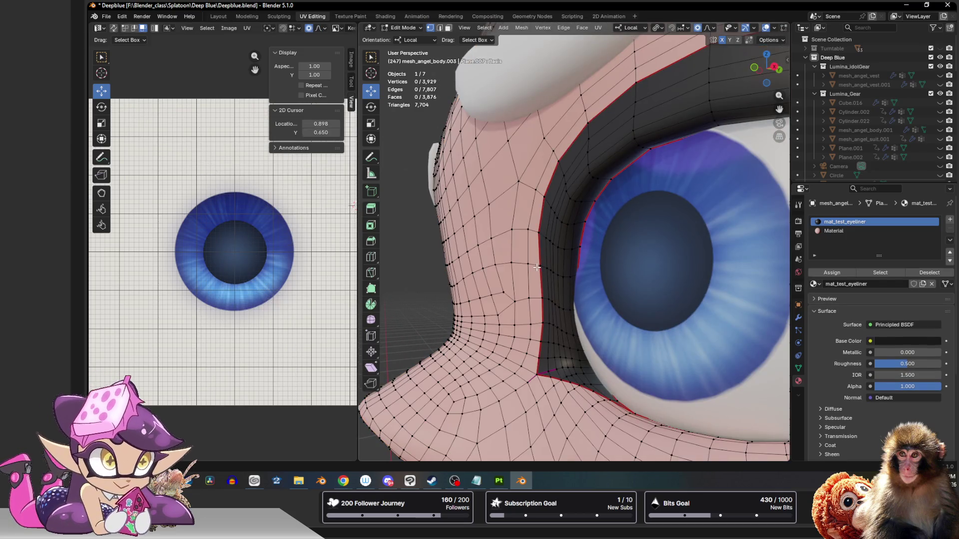
key("Tab")
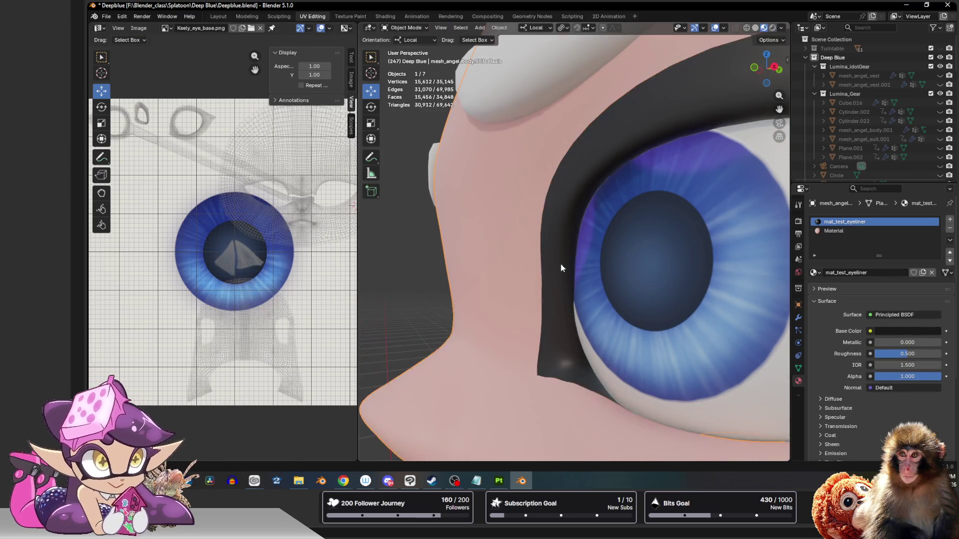
key("Tab")
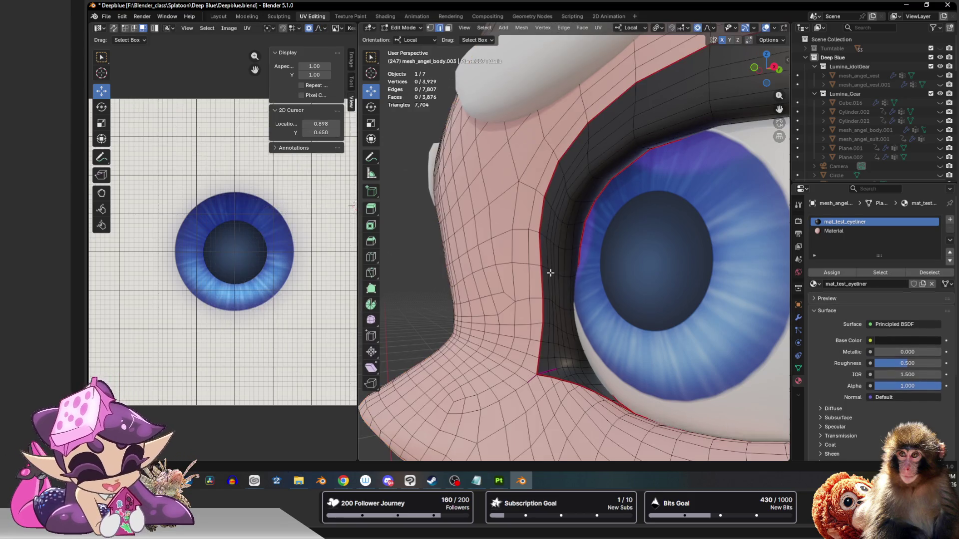
key("Tab")
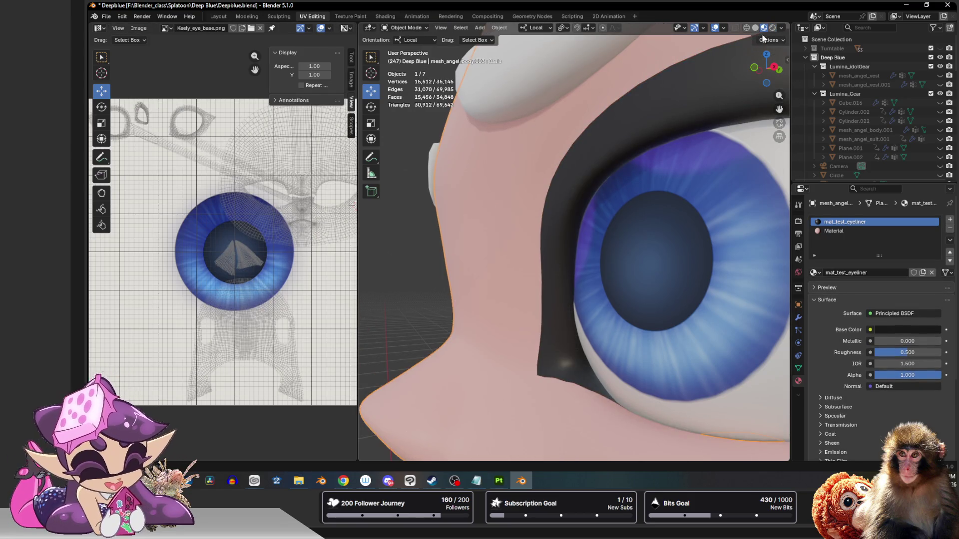
left_click(724, 29)
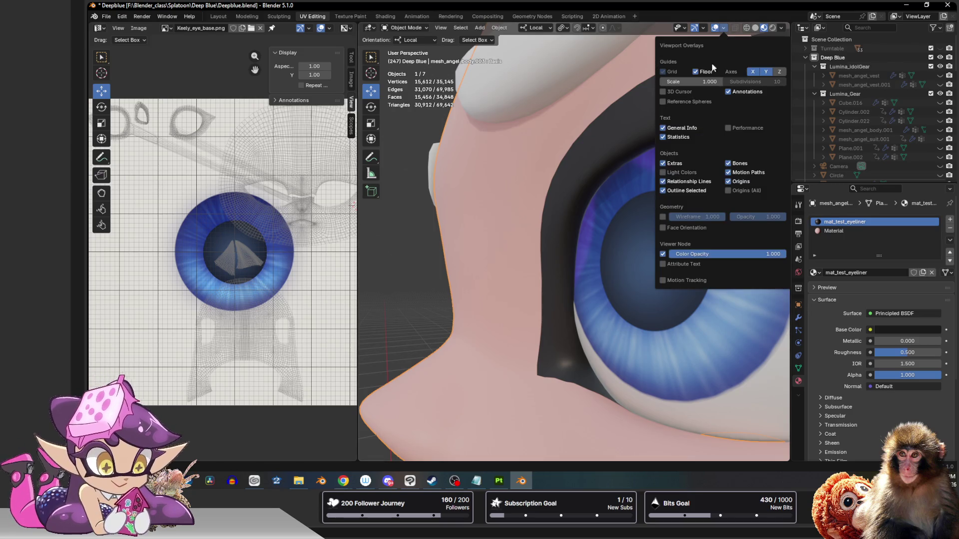
left_click(662, 217)
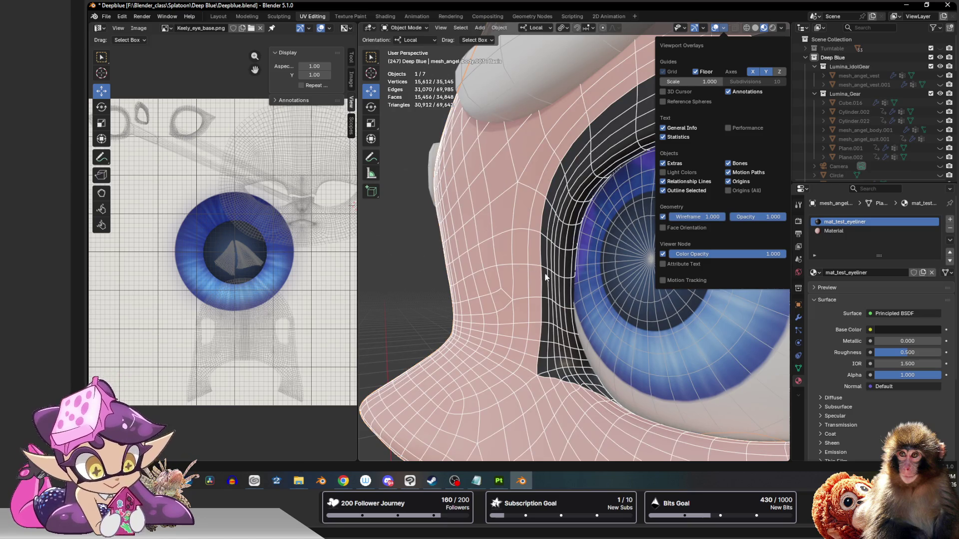
Step: Shift a single vertex beside the eye slightly along Y, then exit Edit Mode and deselect
key("Tab")
left_click(543, 295)
left_click(543, 298)
left_click_drag(543, 299, 543, 298)
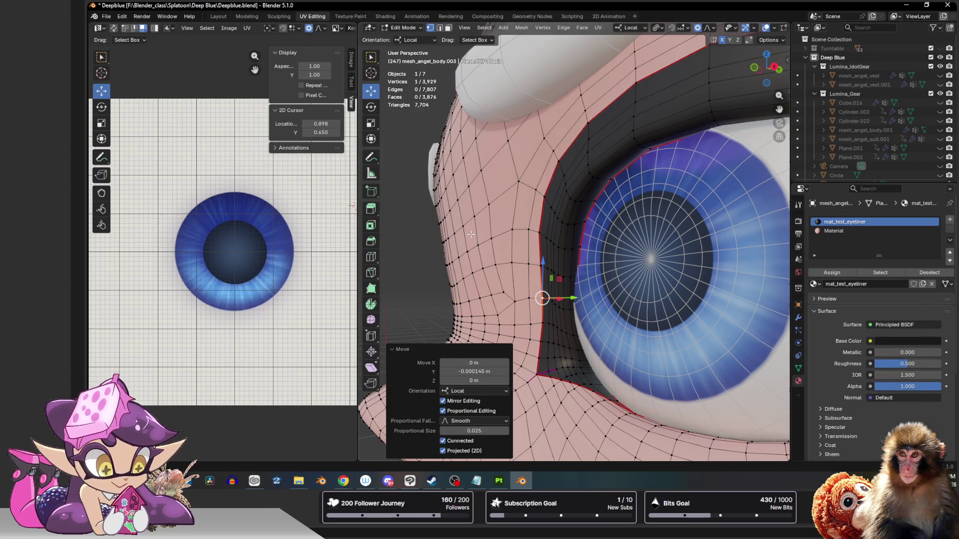
scroll(571, 244, "down", 10)
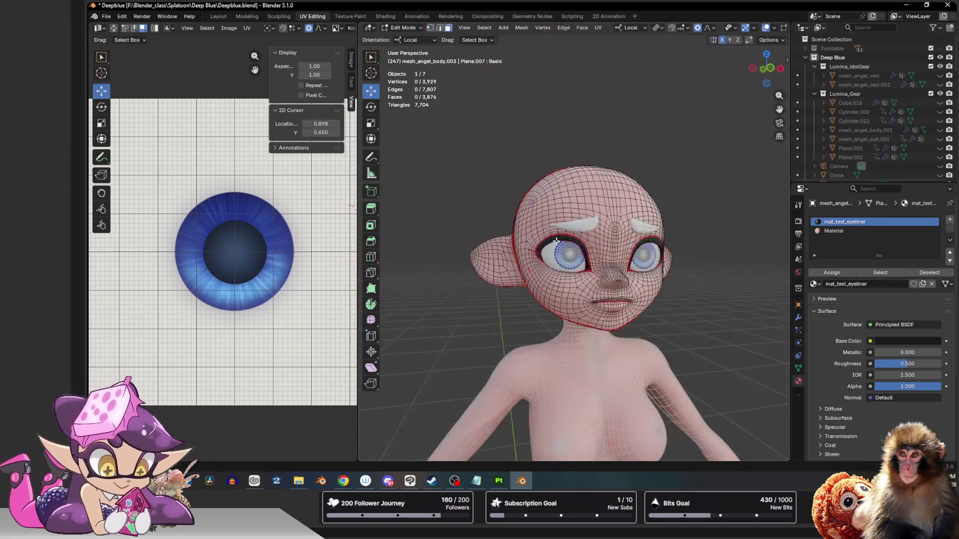
key("Tab")
left_click(709, 196)
Step: Orbit to a frontal view of the head and move an eyeliner vertex along Y
mouse_move(717, 298)
middle_mouse_down()
mouse_move(648, 137)
mouse_move(682, 168)
mouse_move(673, 92)
mouse_move(639, 143)
mouse_move(549, 147)
middle_mouse_up()
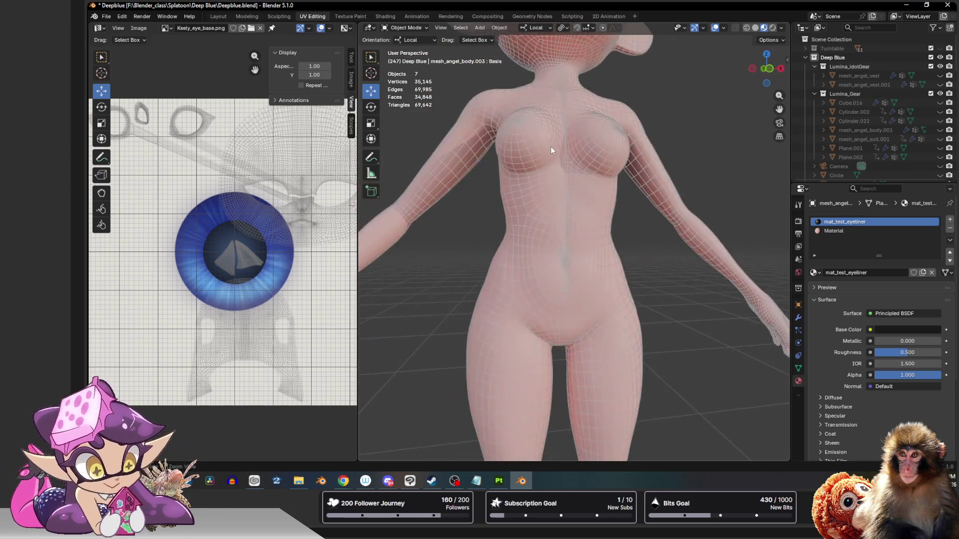
scroll(520, 299, "up", 6)
scroll(520, 274, "up", 2)
mouse_move(496, 281)
middle_mouse_down()
mouse_move(536, 354)
mouse_move(505, 271)
mouse_move(513, 264)
mouse_move(526, 361)
mouse_move(535, 321)
mouse_move(526, 290)
middle_mouse_up()
scroll(535, 319, "up", 2)
scroll(509, 310, "up", 5)
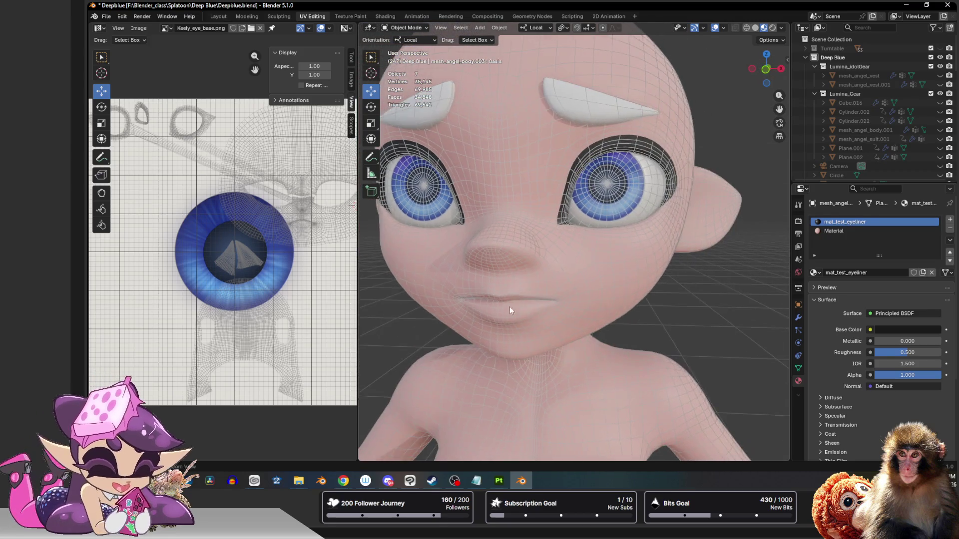
mouse_move(499, 328)
middle_mouse_down()
mouse_move(548, 328)
mouse_move(441, 318)
mouse_move(466, 313)
middle_mouse_up()
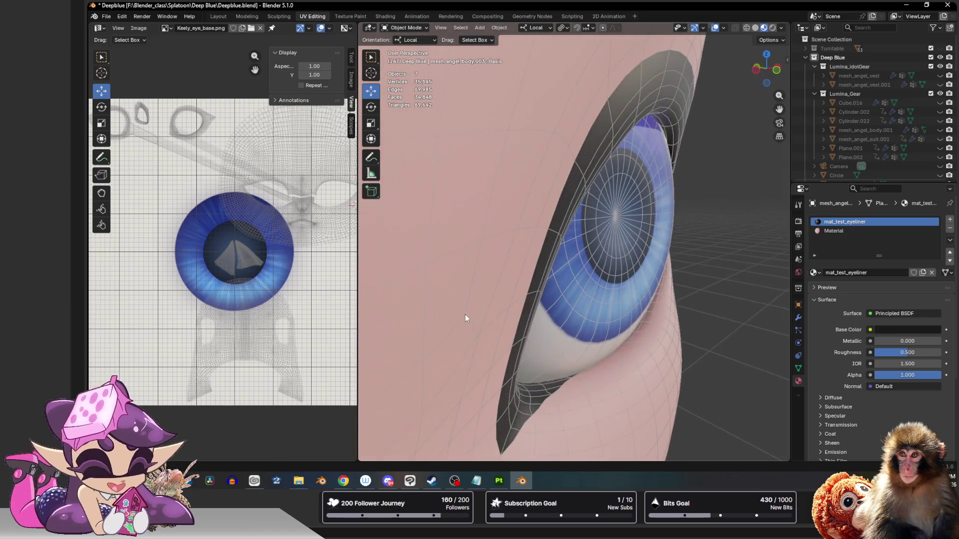
key("Tab")
left_click_drag(533, 227, 525, 228)
scroll(530, 227, "up", 3)
scroll(527, 228, "down", 2)
Step: Slide two more eyeliner edge vertices along Y with falloff, then return to Object Mode
middle_click_drag(522, 316, 526, 295)
left_click(531, 220)
left_click_drag(519, 223, 510, 218)
scroll(511, 218, "up", 3)
left_click(537, 167)
left_click_drag(522, 167, 541, 157)
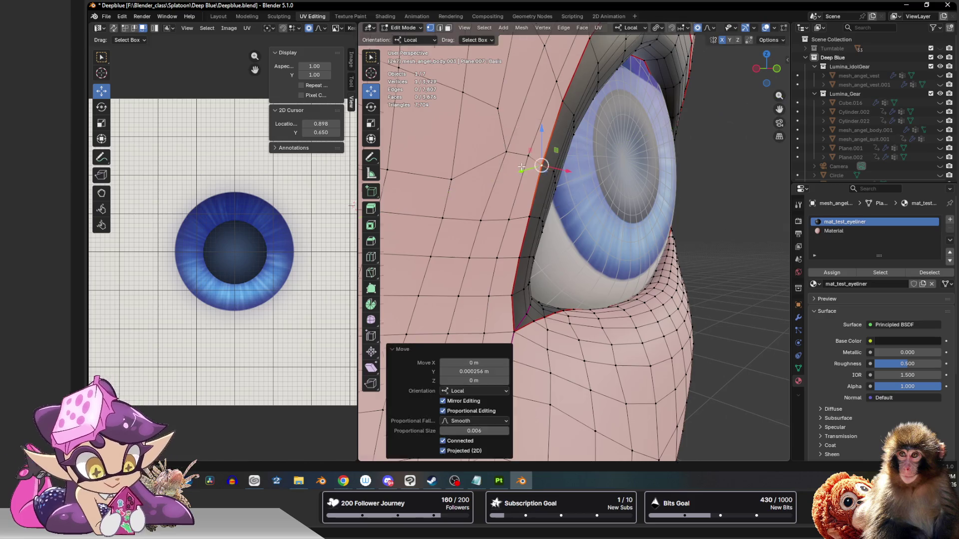
key("Tab")
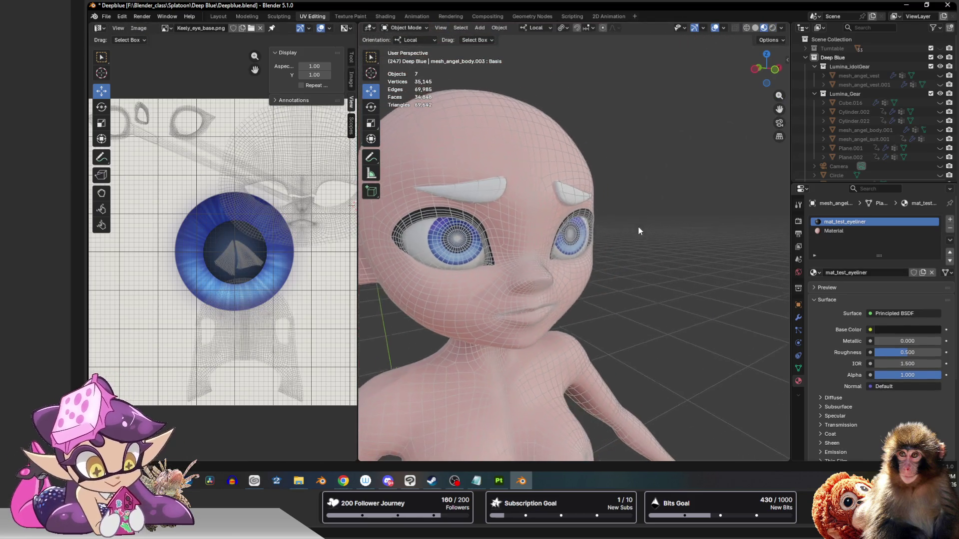
Step: Orbit toward the other eye's eyeliner and enter Edit Mode on it
mouse_move(639, 227)
middle_mouse_down()
mouse_move(656, 221)
mouse_move(530, 220)
mouse_move(571, 224)
middle_mouse_up()
scroll(657, 241, "down", 5)
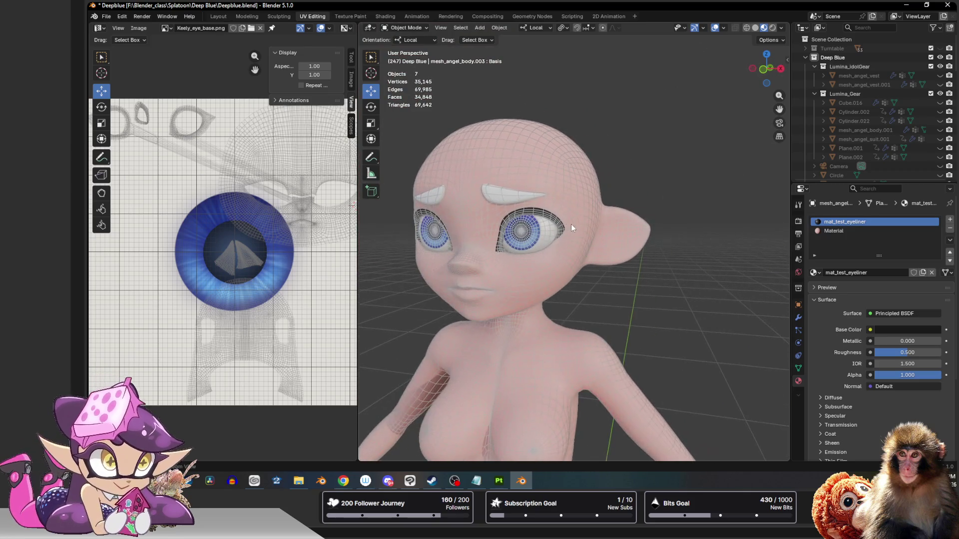
scroll(571, 223, "up", 7)
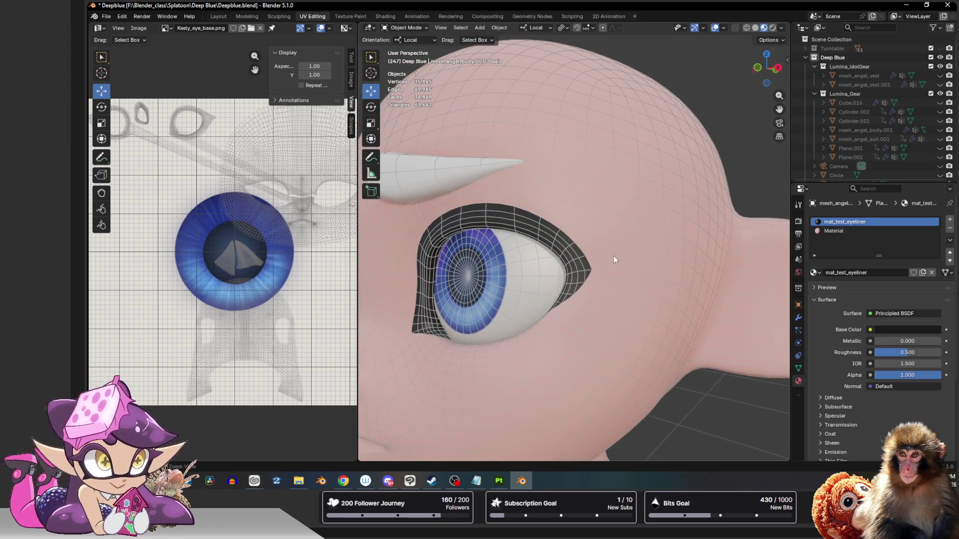
scroll(613, 256, "up", 4)
key("Tab")
Step: Move the eyeliner's outer corner vertex and an upper-lid vertex with proportional falloff
left_click(546, 274)
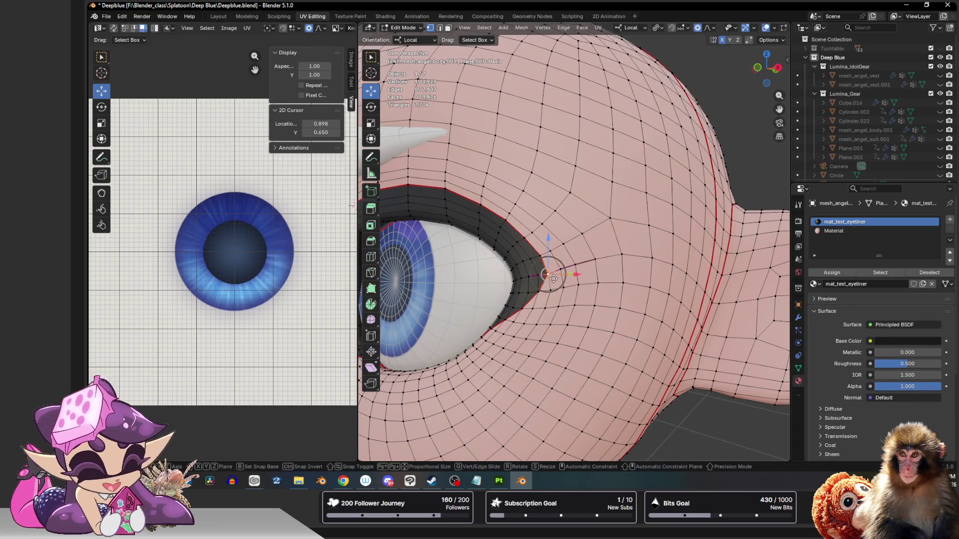
key("g")
scroll(552, 275, "down", 4)
left_click(547, 260)
left_click(527, 234)
key("g")
scroll(527, 233, "up", 2)
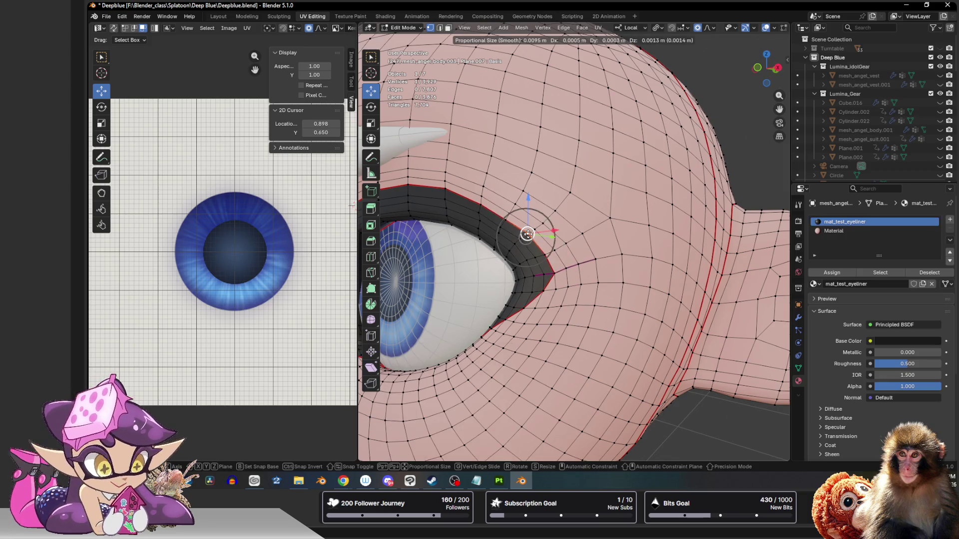
left_click(524, 229)
Step: Nudge an upper-lid edge and another lid vertex slightly to refine the upper line
key("2")
left_click(494, 213)
left_click_drag(497, 215, 494, 212)
scroll(524, 228, "up", 3)
key("1")
left_click(518, 225)
key("g")
left_click(517, 224)
Step: Shift several more lid vertices slightly with falloff to smooth the eyeliner's upper line
middle_click_drag(517, 224, 560, 250)
scroll(560, 250, "up", 3)
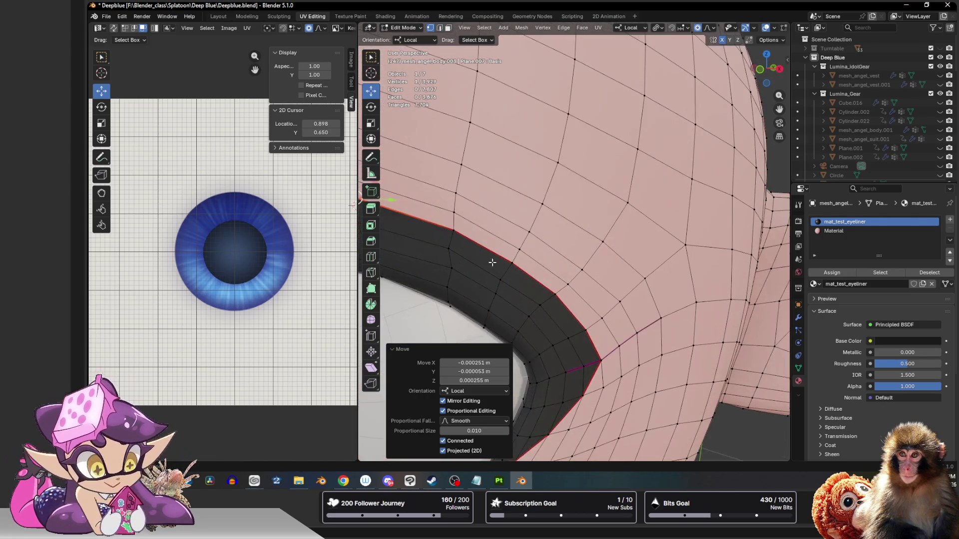
left_click(452, 228)
key("g")
left_click(452, 230)
middle_click_drag(452, 229, 510, 214)
left_click(504, 257)
key("g")
left_click(505, 255)
left_click(507, 234)
key("g")
left_click(508, 235)
left_click(555, 268)
key("g")
left_click(560, 267)
key("g")
left_click(560, 267)
scroll(560, 262, "down", 8)
Step: Leave the eyeliner's Edit Mode, select the head mesh and enter its Edit Mode
key("Tab")
mouse_move(561, 261)
middle_mouse_down()
mouse_move(618, 260)
mouse_move(581, 253)
middle_mouse_up()
scroll(582, 253, "down", 4)
left_click(524, 247)
key("Tab")
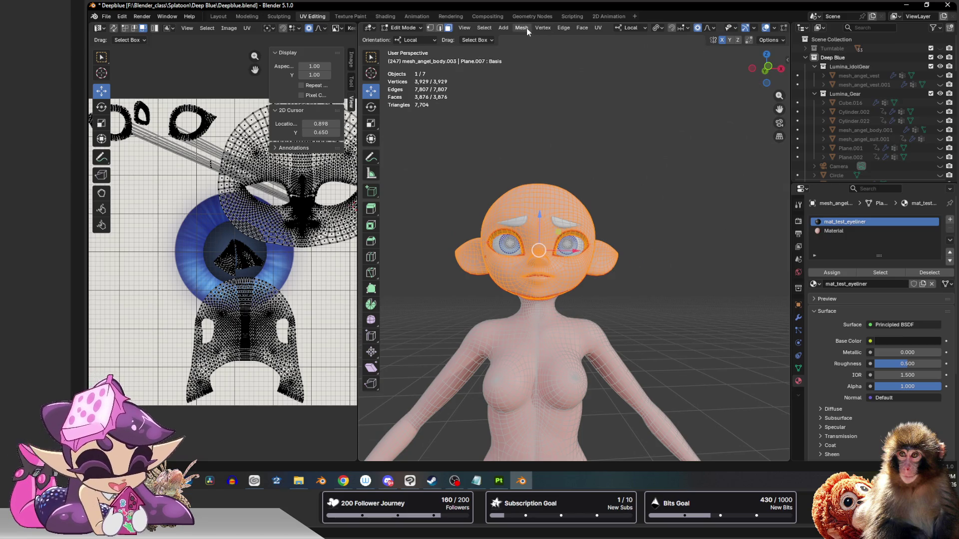
Step: Apply Mesh > Snap to Symmetry to the head, mirroring 14 vertex pairs
left_click(526, 30)
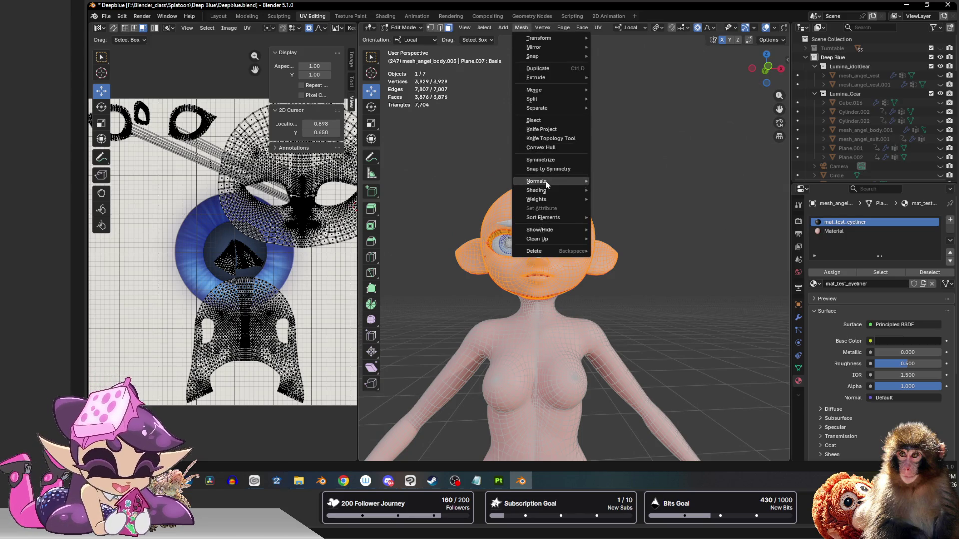
mouse_move(549, 183)
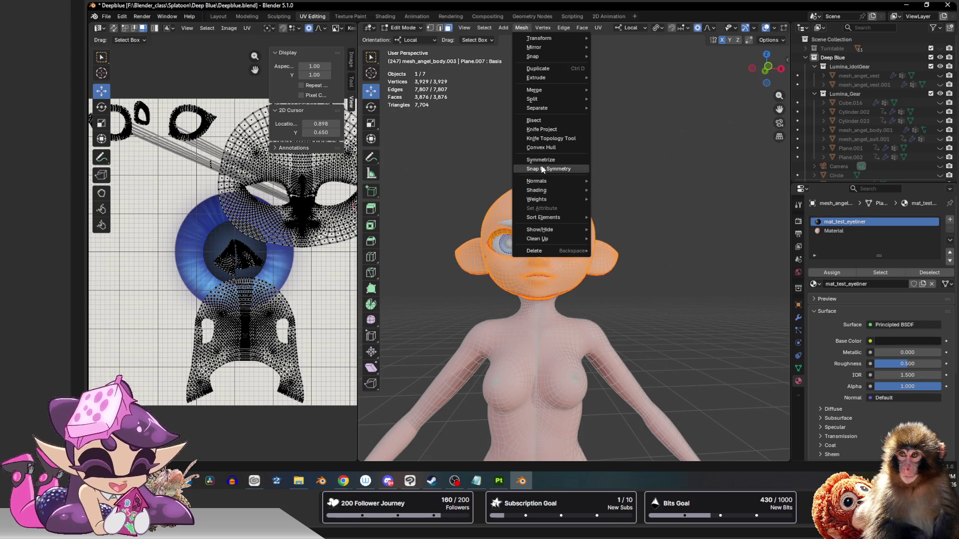
left_click(557, 169)
scroll(519, 235, "up", 5)
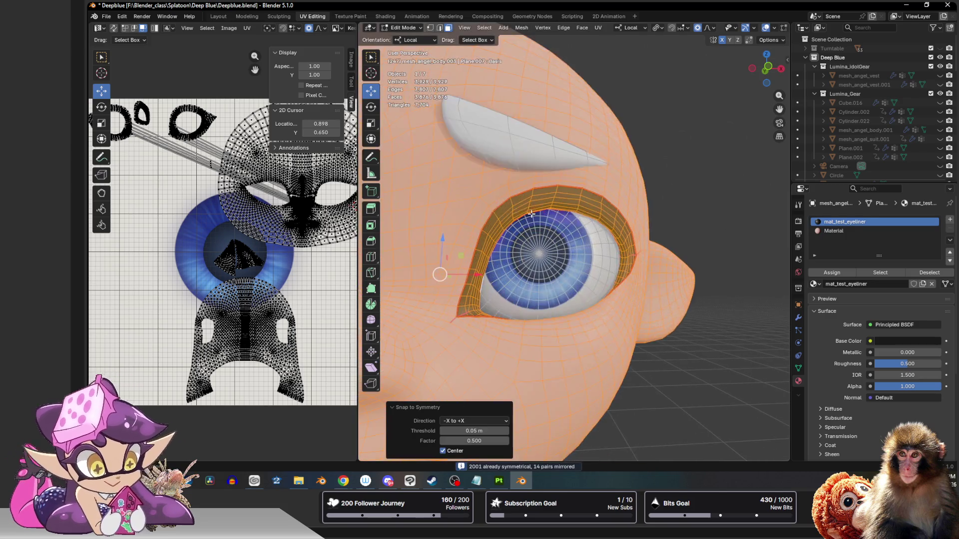
scroll(519, 234, "down", 3)
Step: Delete a forehead face, then undo it so the face stays intact
left_click(519, 179)
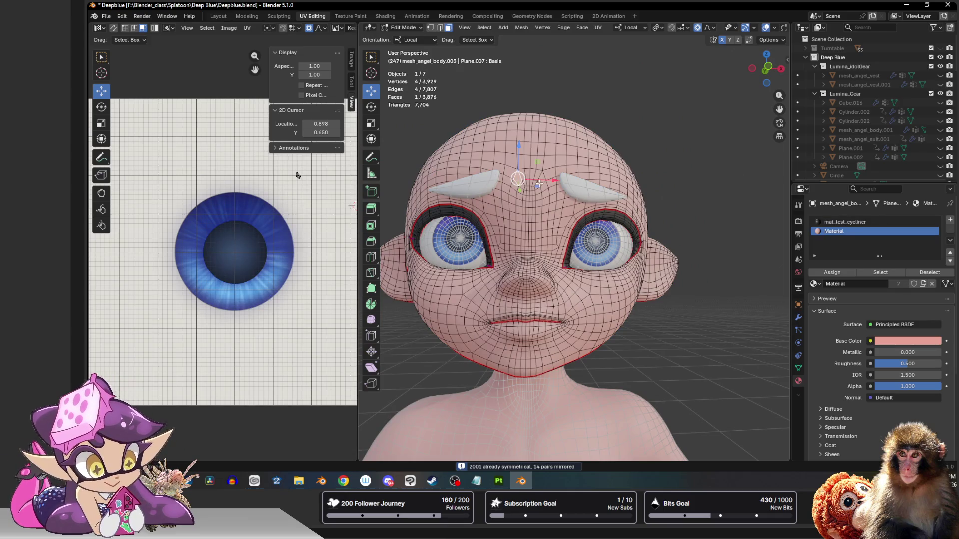
key("x")
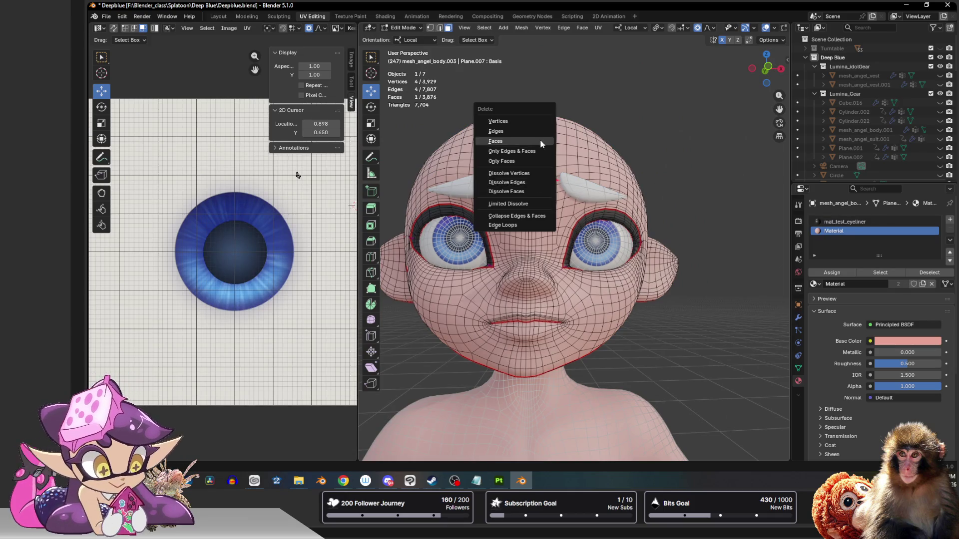
left_click(540, 140)
key("ctrl+z")
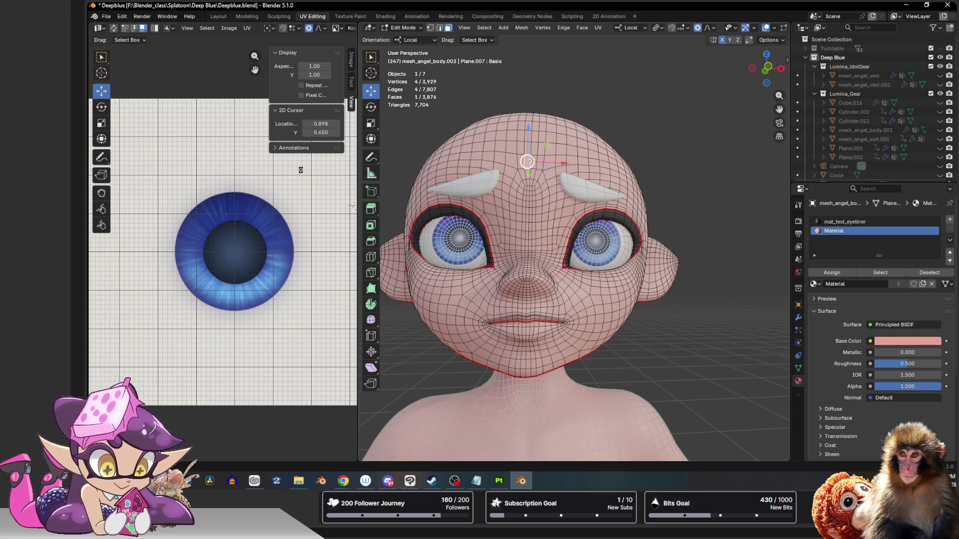
Step: Grow the forehead vertex selection over the scalp, then shrink it back toward the hairline
key("1")
key("ctrl+KP_Add")
key("ctrl+KP_Add")
key("ctrl+KP_Add")
key("ctrl+KP_Add")
key("ctrl+KP_Add")
key("ctrl+KP_Add")
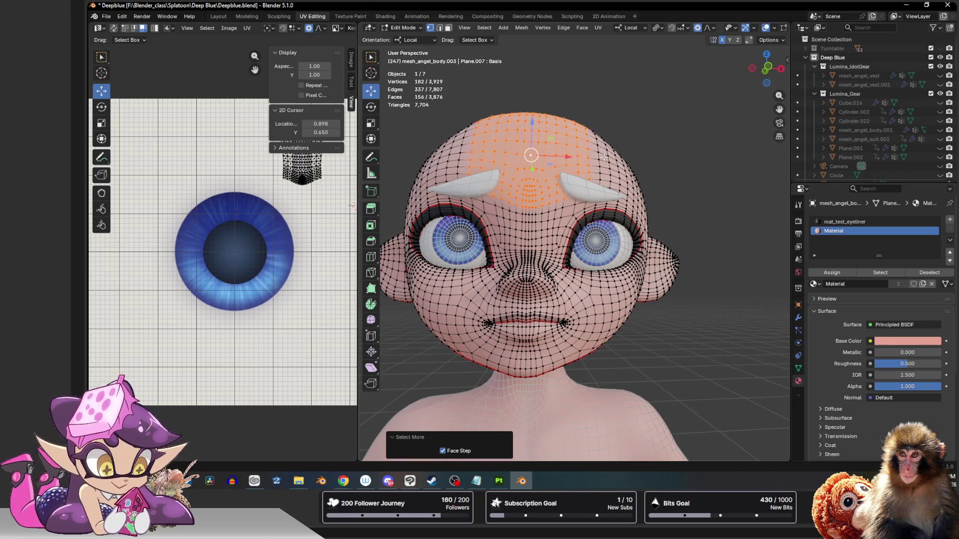
key("ctrl+KP_Add")
key("ctrl+KP_Add")
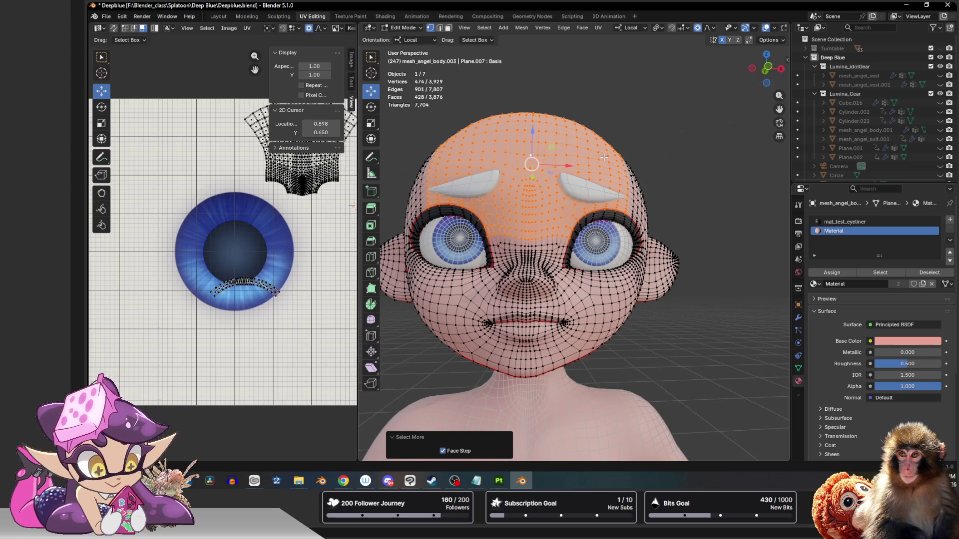
key("ctrl+KP_Subtract")
key("ctrl+KP_Subtract")
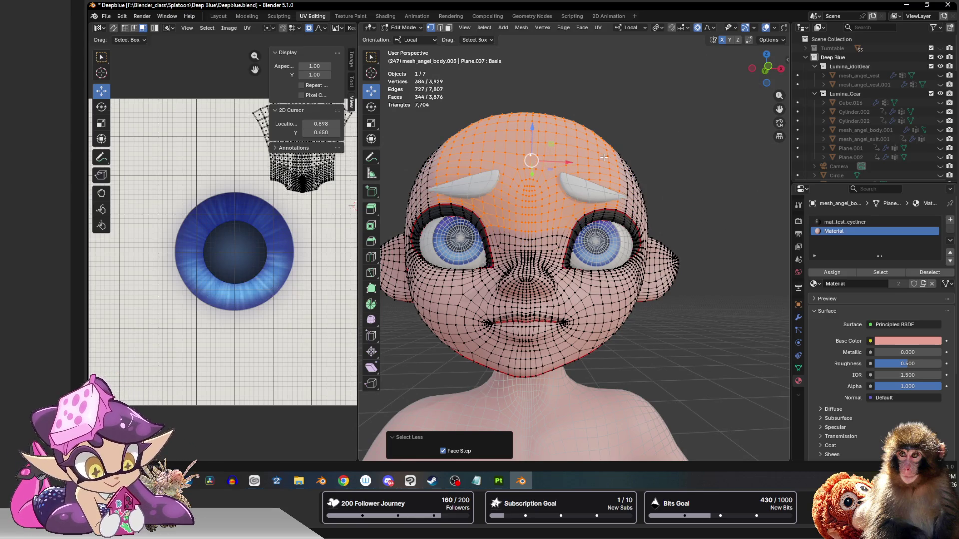
right_click(544, 163)
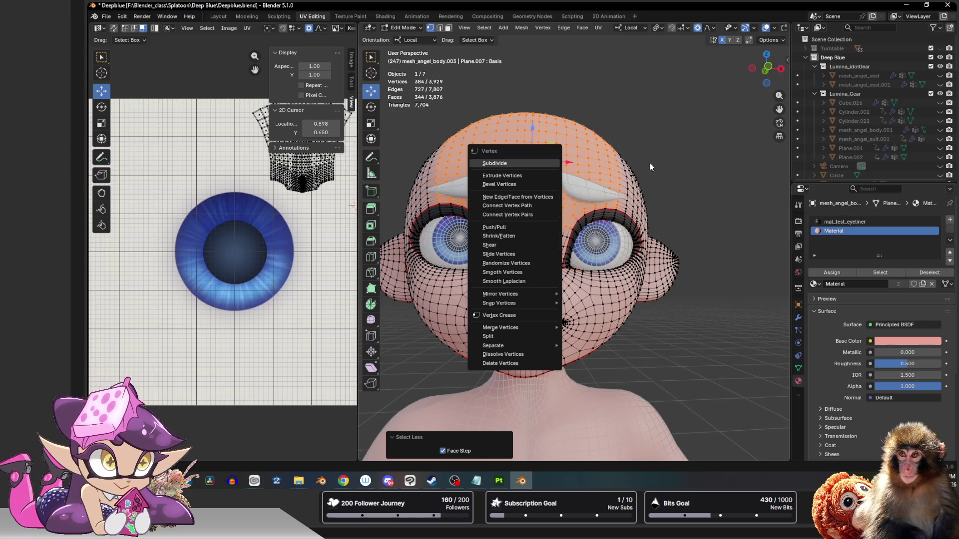
Step: Select all the scalp UVs in the UV Editor and pin them
key("a")
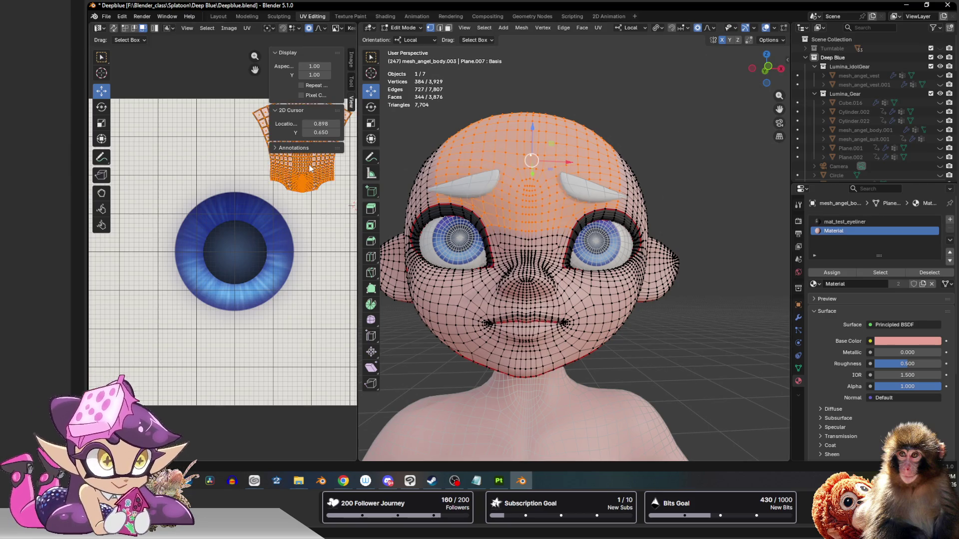
scroll(299, 180, "down", 3)
key("u")
left_click(262, 209)
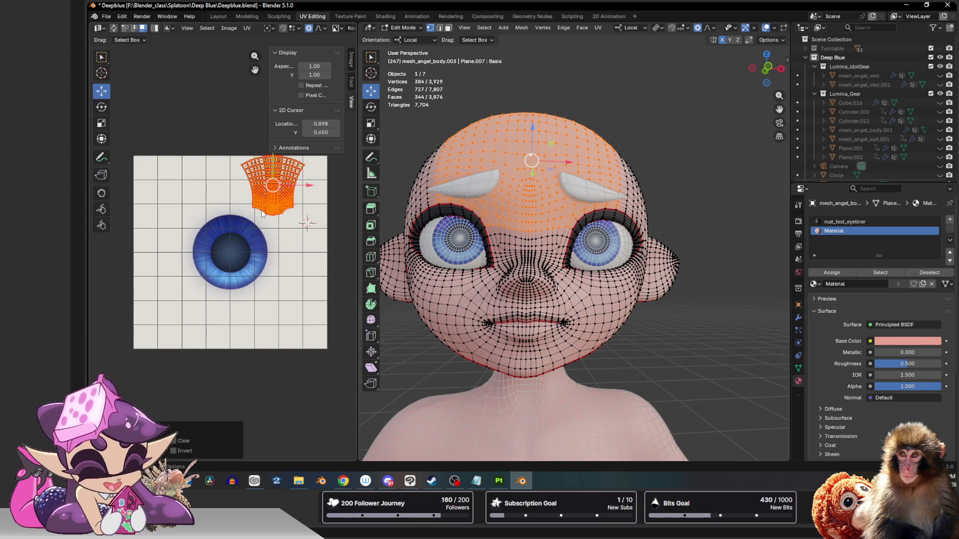
Step: Select a lower-lip vertex and its linked lip area, growing and shrinking the selection
left_click(526, 330)
key("ctrl+KP_Add")
key("ctrl+KP_Add")
key("ctrl+KP_Add")
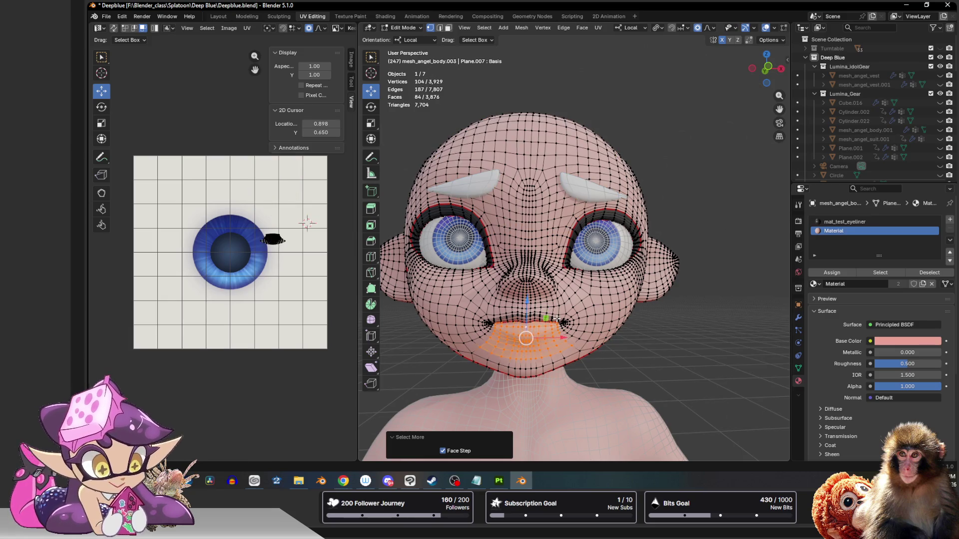
key("ctrl+KP_Add")
key("ctrl+KP_Add")
key("ctrl+KP_Add")
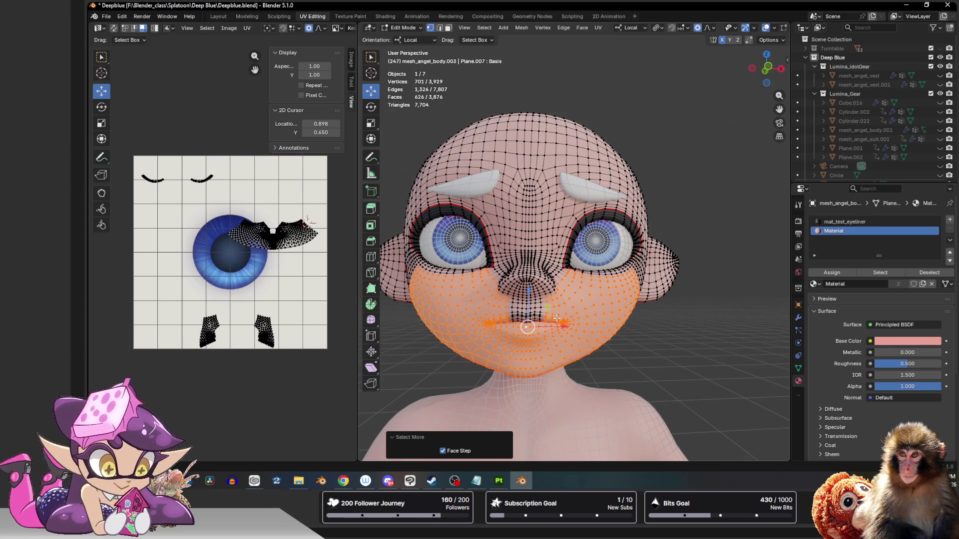
key("ctrl+KP_Subtract")
key("ctrl+KP_Subtract")
key("ctrl+KP_Subtract")
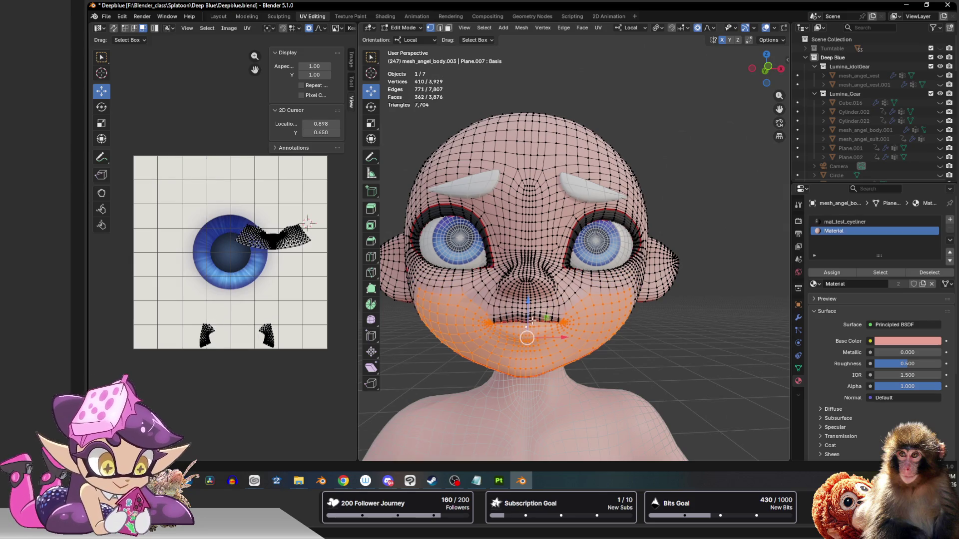
left_click(553, 318)
key("ctrl+l")
key("ctrl+KP_Add")
key("ctrl+KP_Add")
key("ctrl+KP_Add")
key("ctrl+KP_Add")
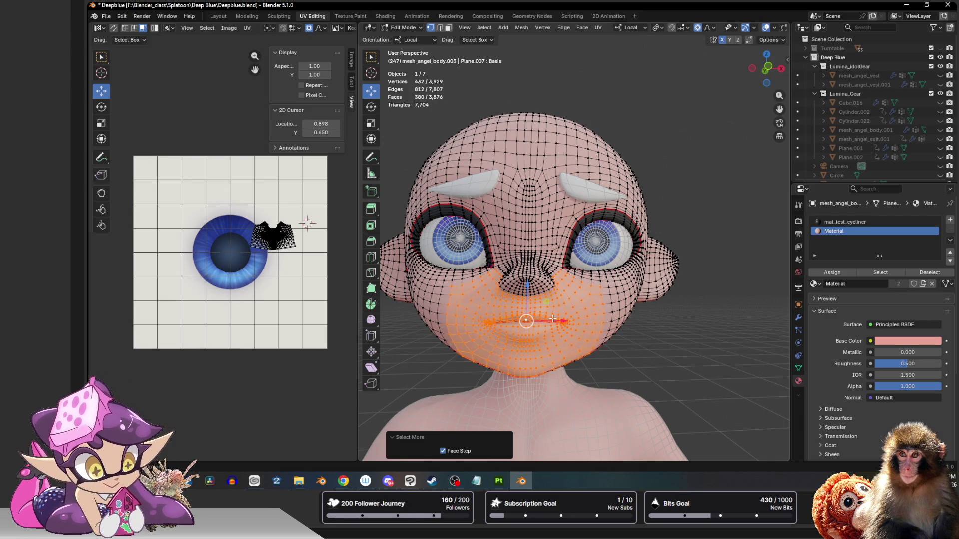
key("ctrl+KP_Subtract")
key("ctrl+KP_Subtract")
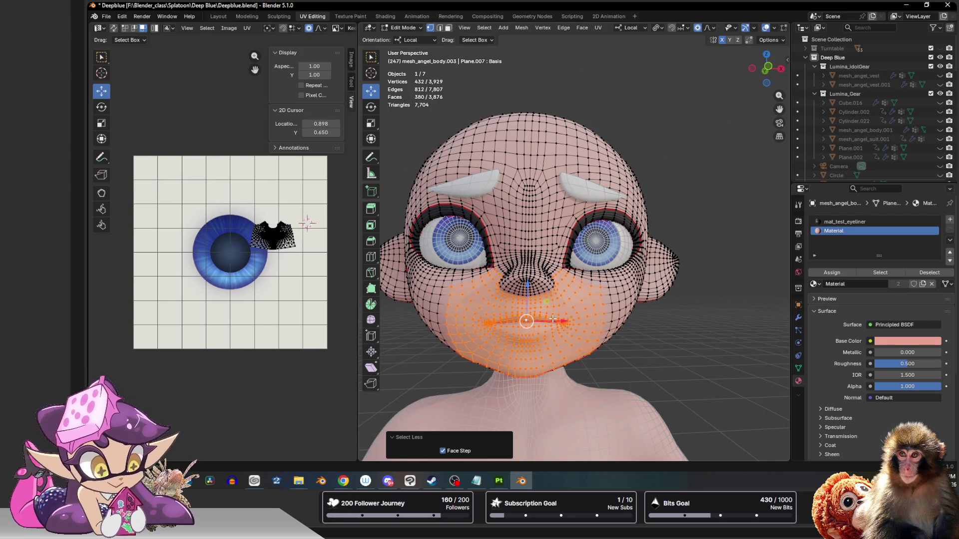
Step: Dismiss the vertex and UV context menus, then replace the selection with one forehead face
right_click(553, 319)
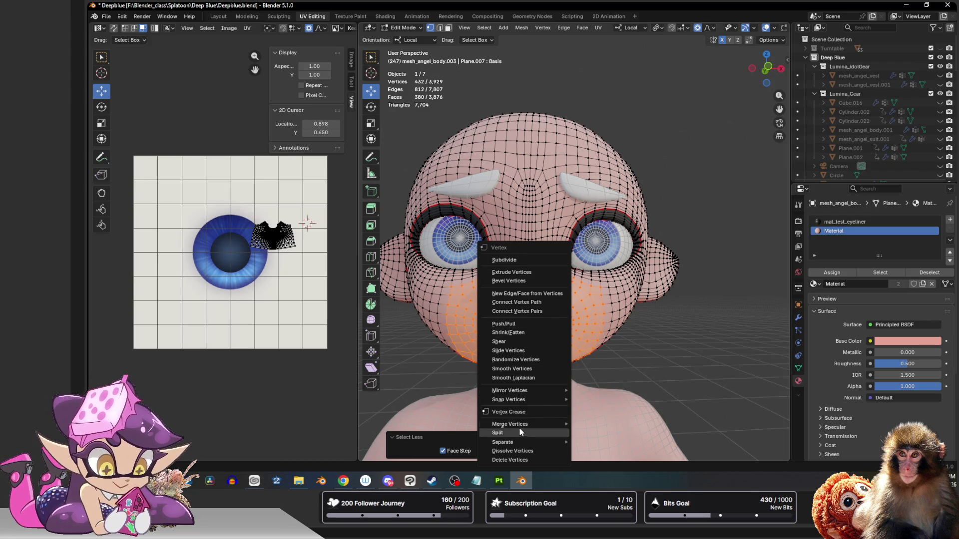
key("a")
right_click(269, 237)
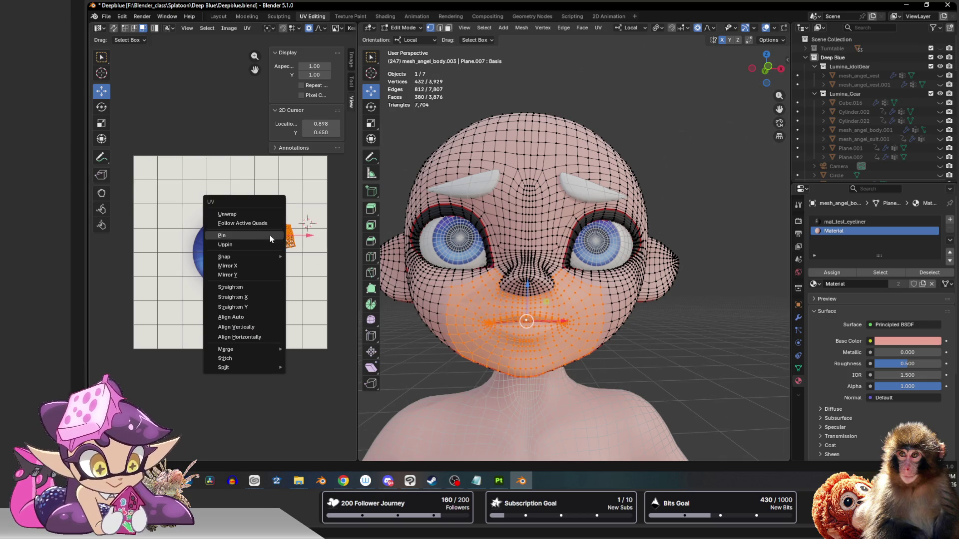
left_click(268, 235)
key("alt+a")
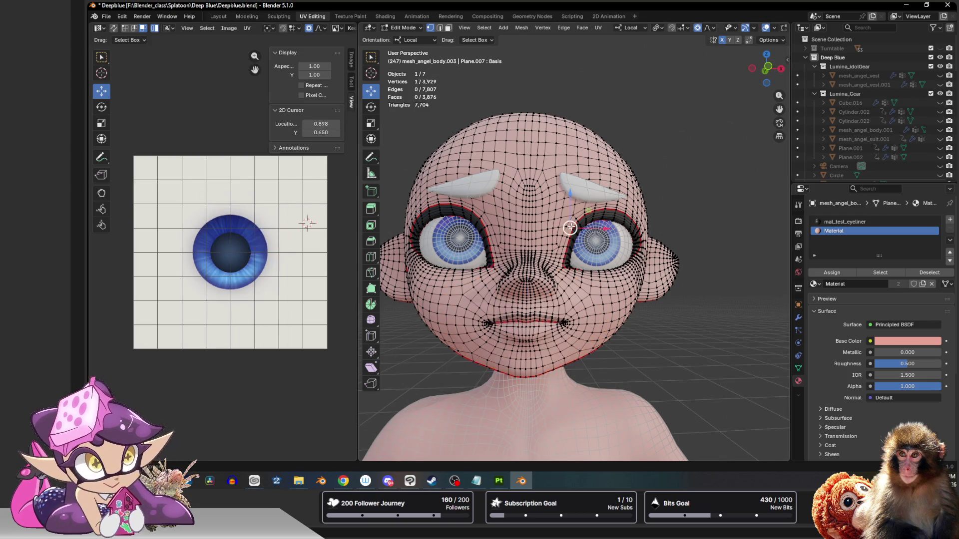
left_click(524, 223)
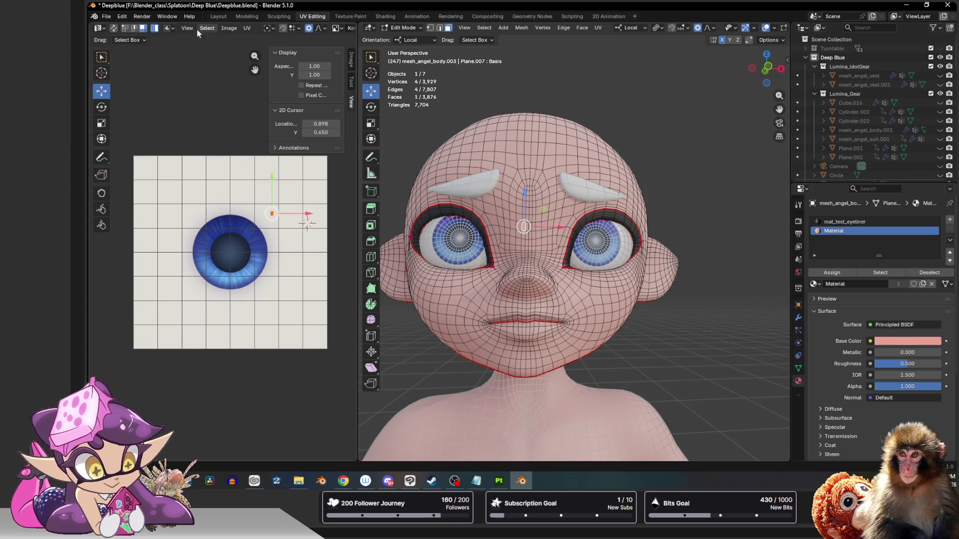
Step: Reassign the UV Select Linked command's shortcut to Ctrl+L
left_click(123, 17)
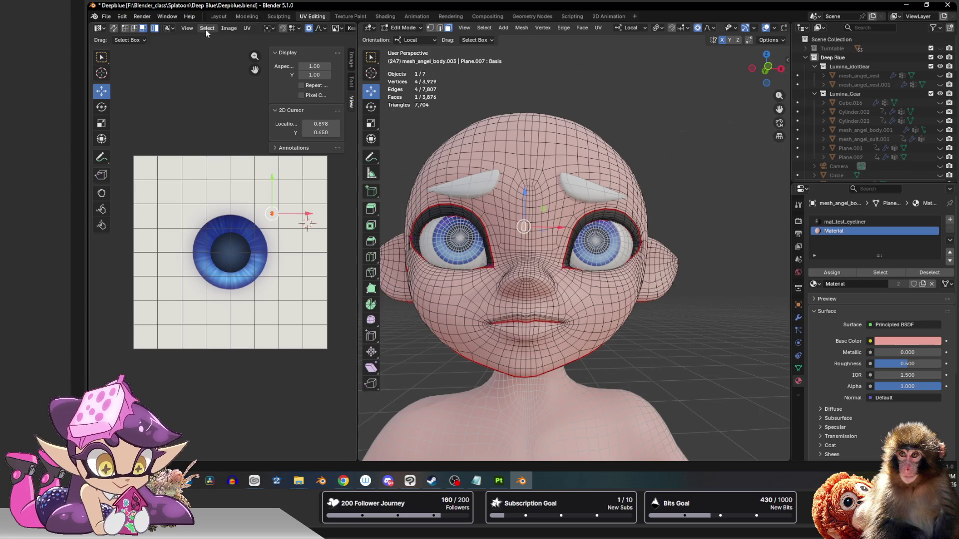
left_click(206, 30)
mouse_move(235, 140)
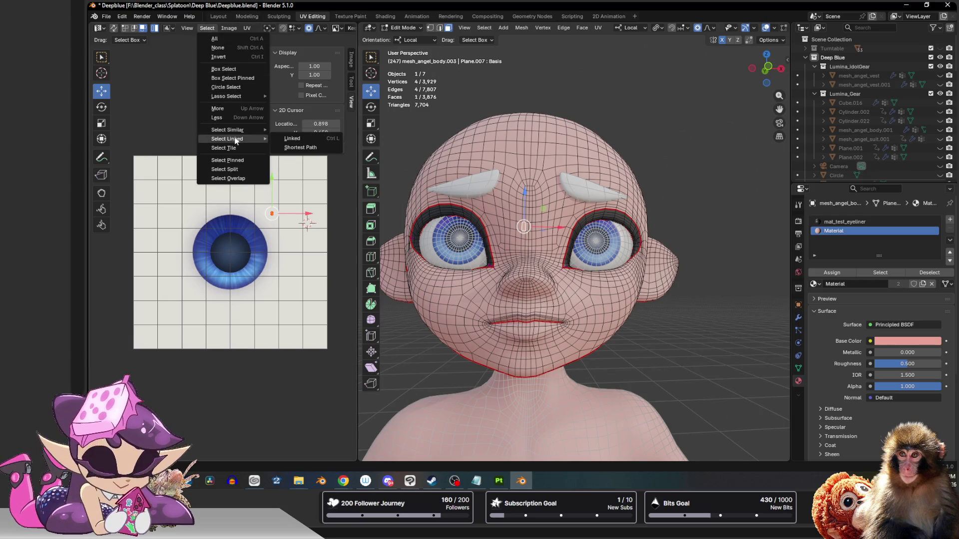
right_click(292, 136)
left_click(293, 136)
key("ctrl+l")
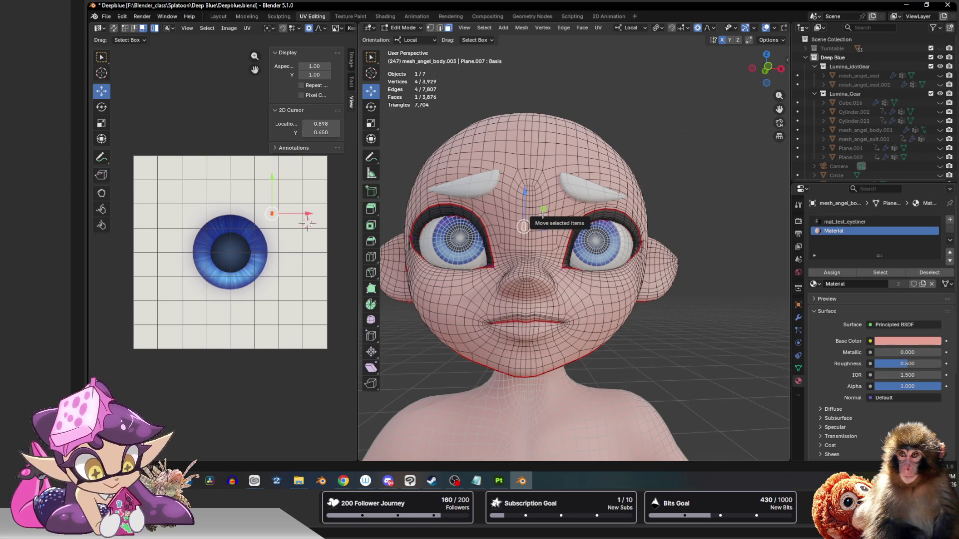
Step: Pick a forehead face, then use Select > Select Linked > Linked to select the whole head
left_click(543, 242)
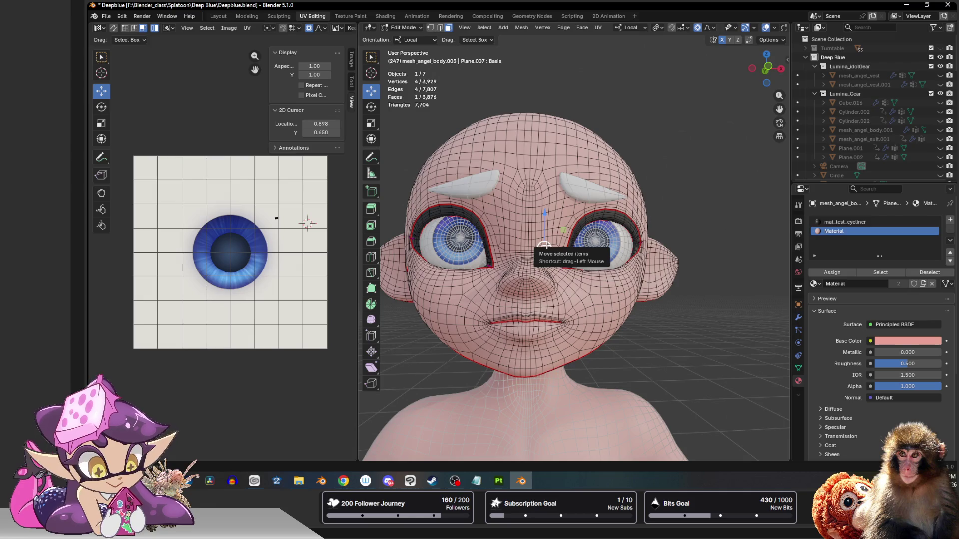
left_click(484, 28)
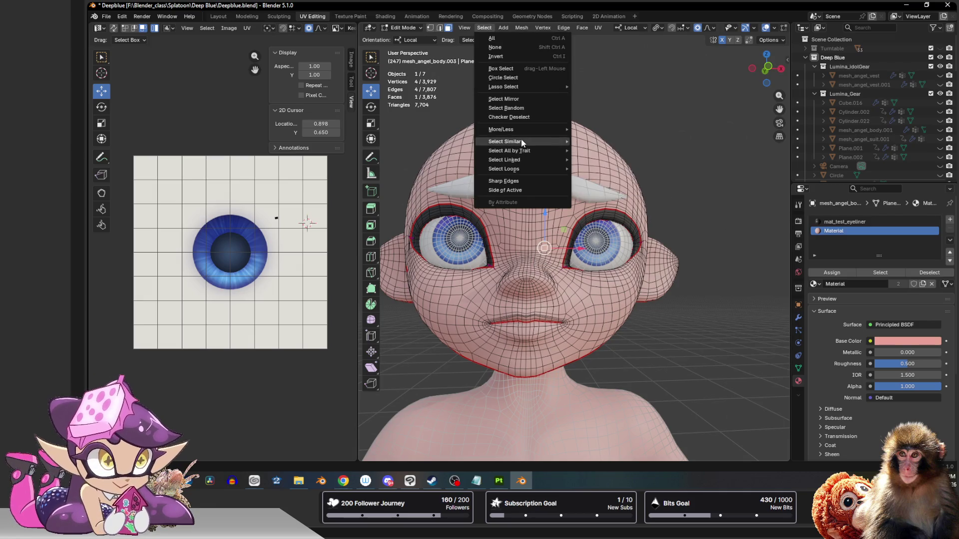
mouse_move(519, 158)
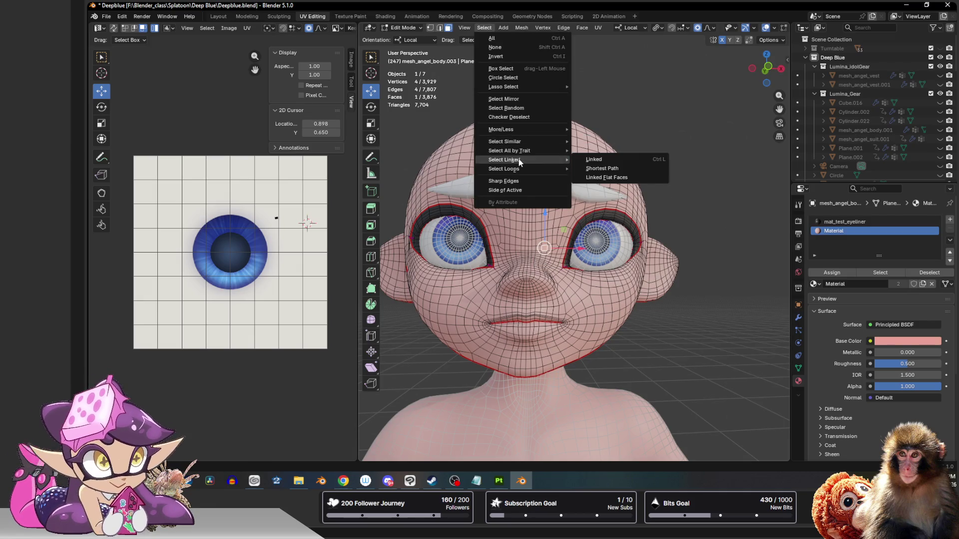
right_click(615, 161)
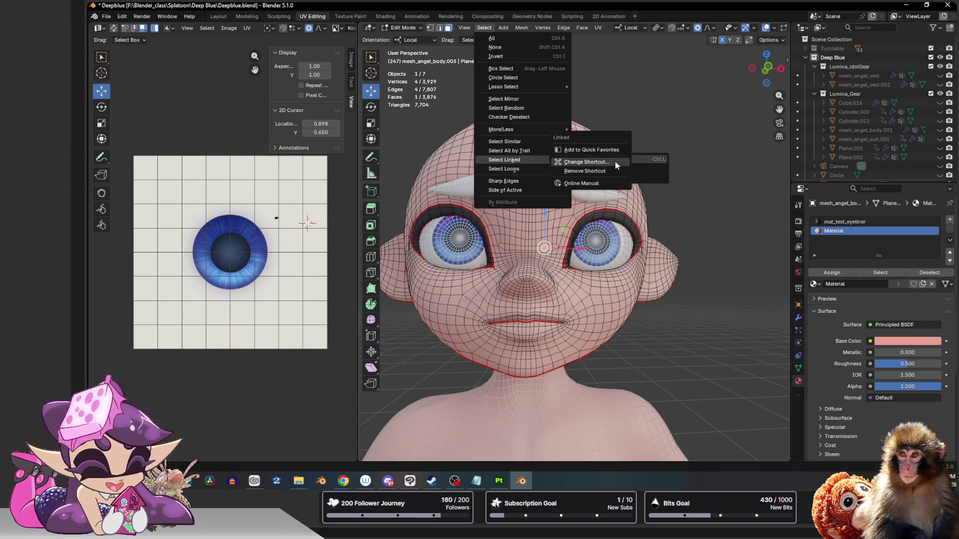
key("Escape")
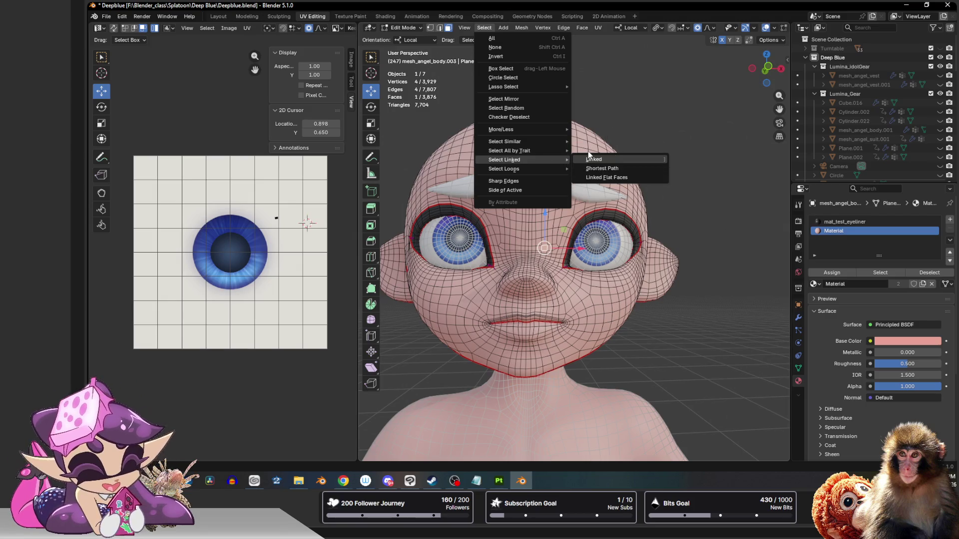
left_click(594, 159)
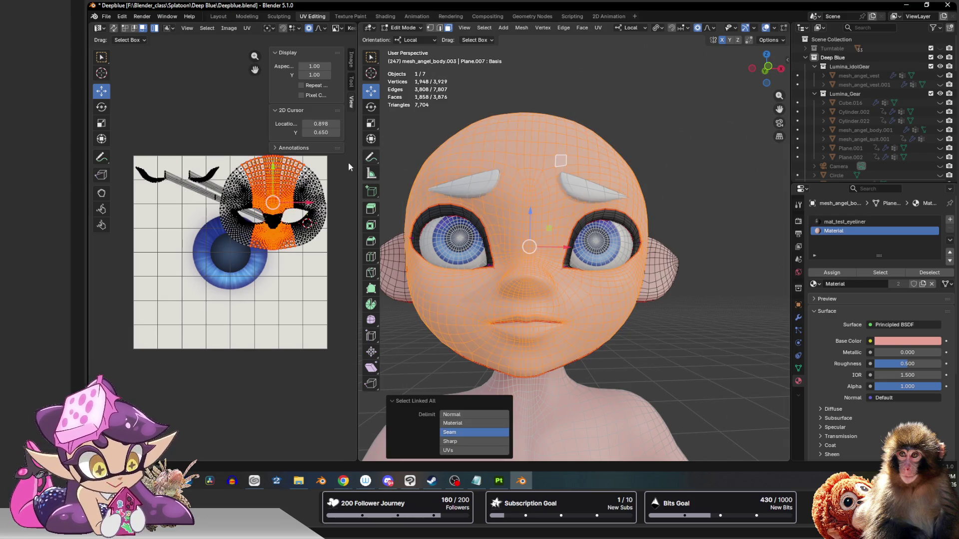
Step: Unwrap all the head's UVs Angle Based, then reselect the resulting mask-shaped face island
key("a")
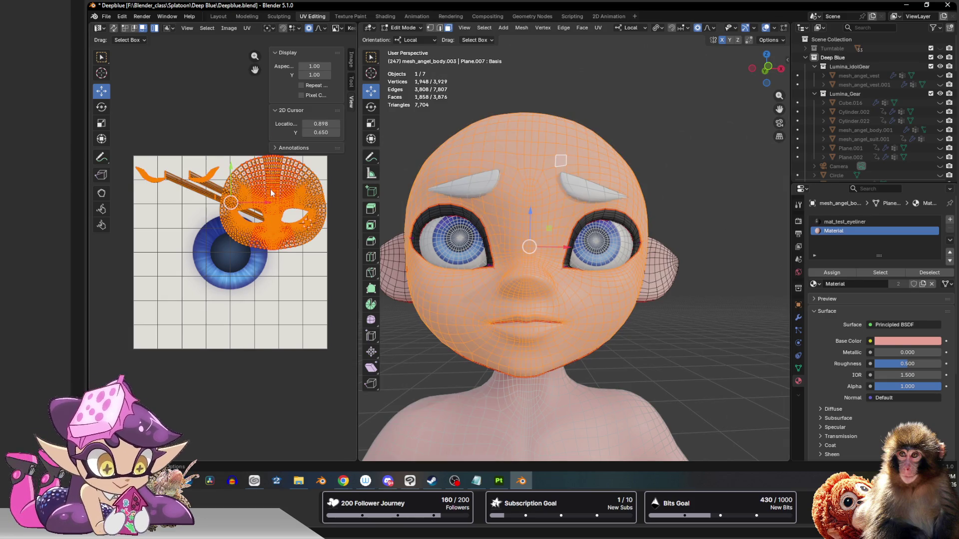
scroll(271, 192, "up", 1)
key("u")
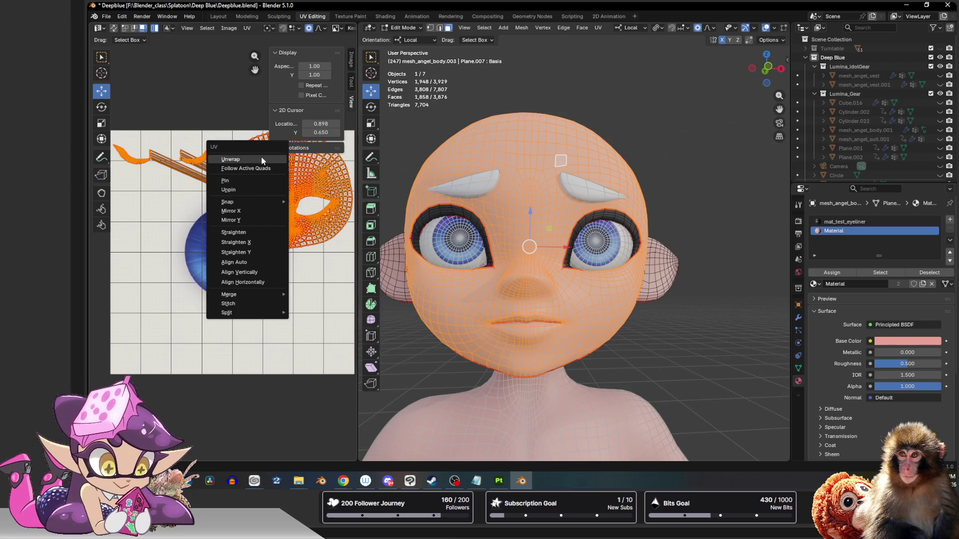
left_click(262, 159)
scroll(186, 279, "up", 4)
scroll(215, 249, "up", 2)
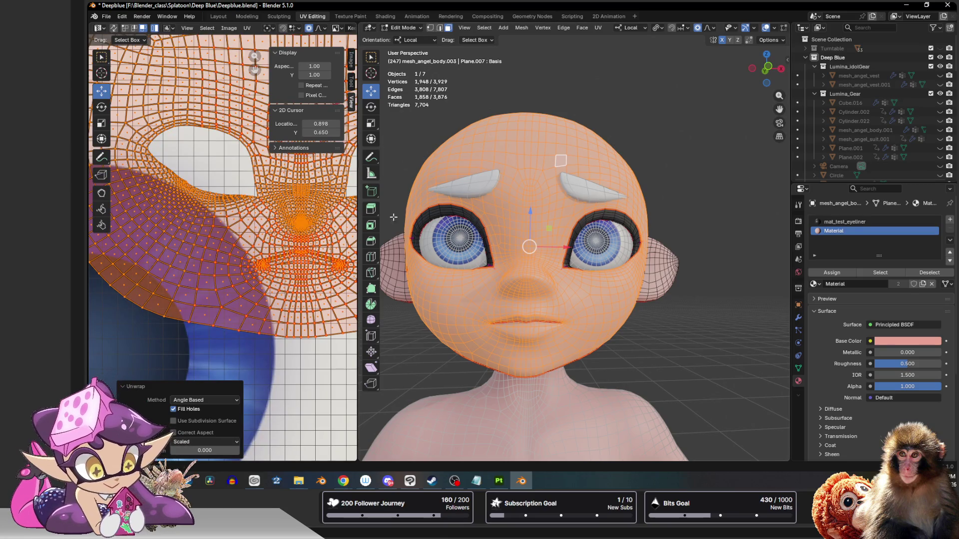
left_click(178, 174)
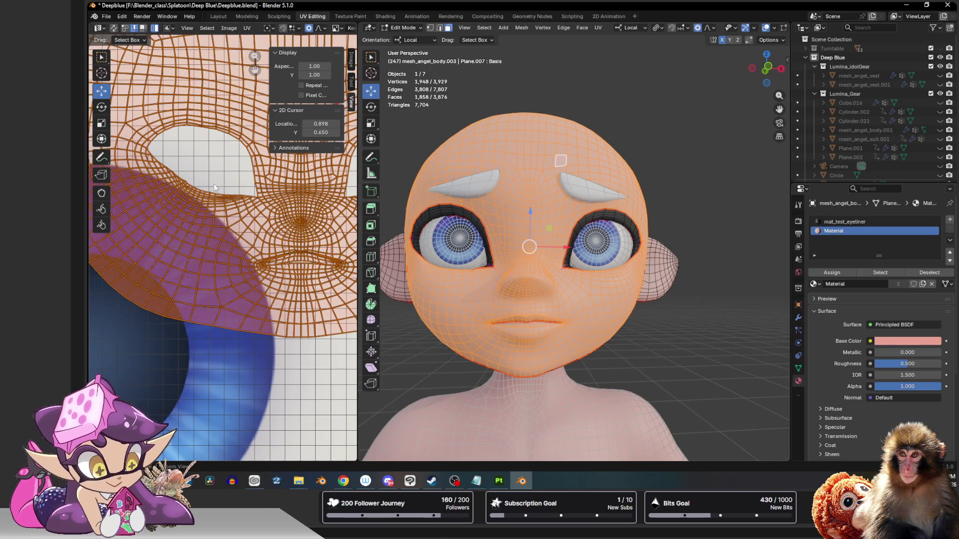
scroll(214, 188, "down", 3)
key("a")
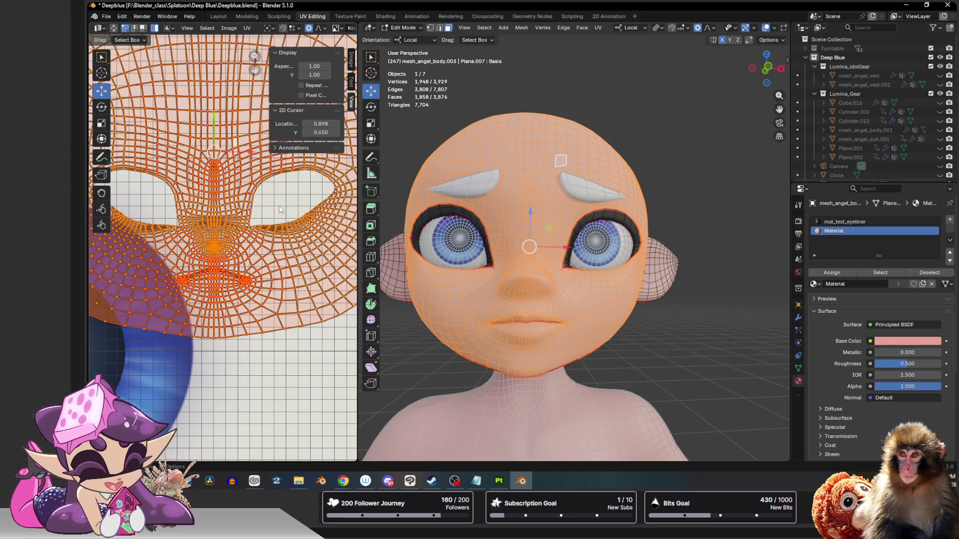
Step: Select a UV loop through the face centre and shift it with smooth falloff
left_click(309, 212)
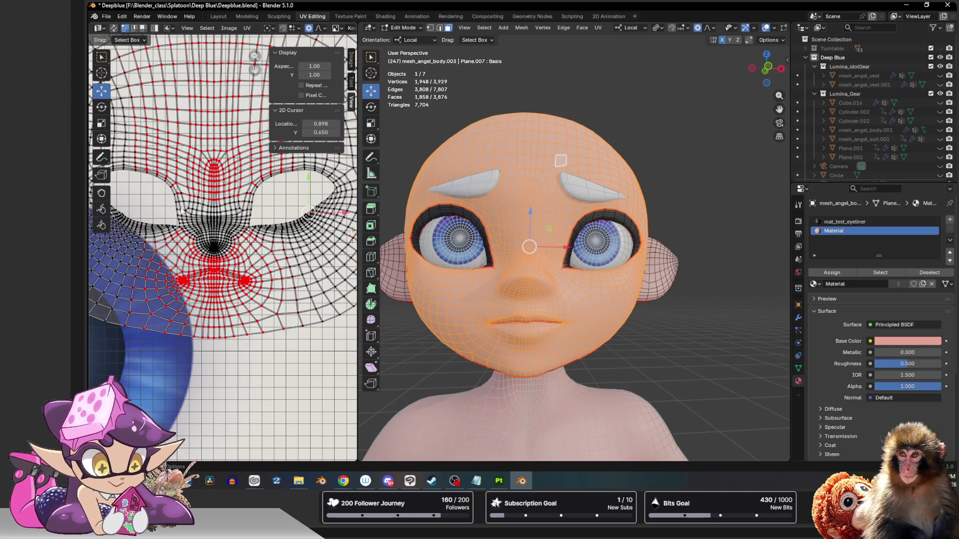
left_click(129, 215, "alt")
left_click(306, 215)
left_click(126, 214, "alt")
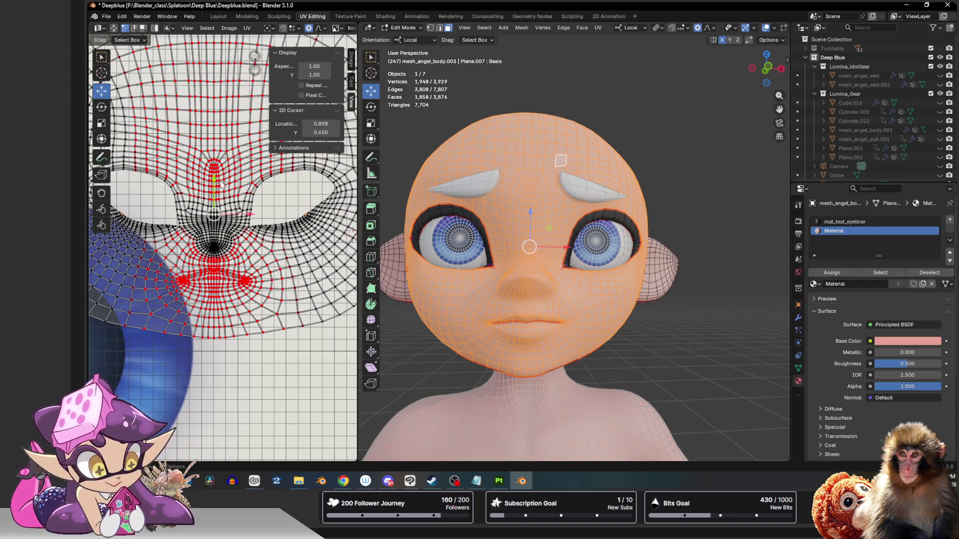
left_click_drag(215, 183, 208, 185)
scroll(209, 185, "down", 20)
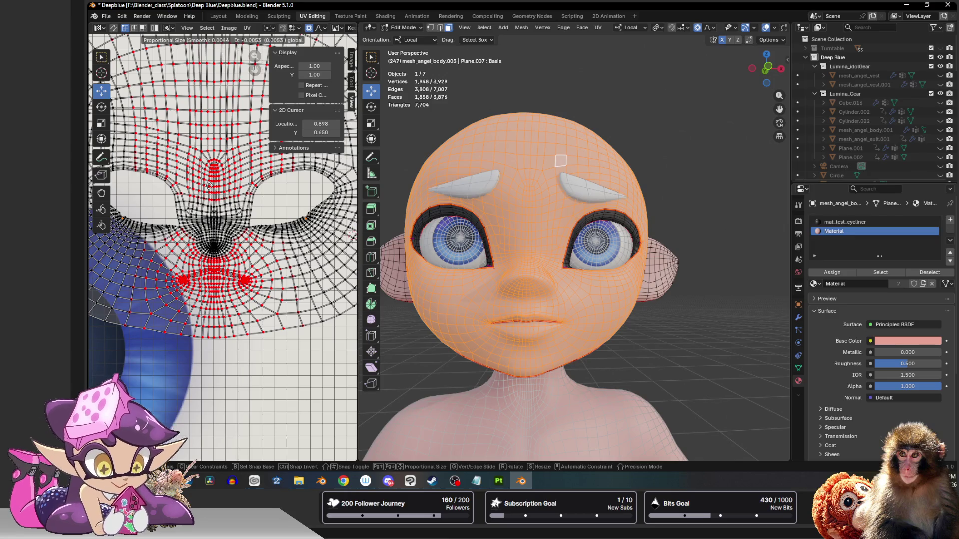
scroll(209, 185, "down", 6)
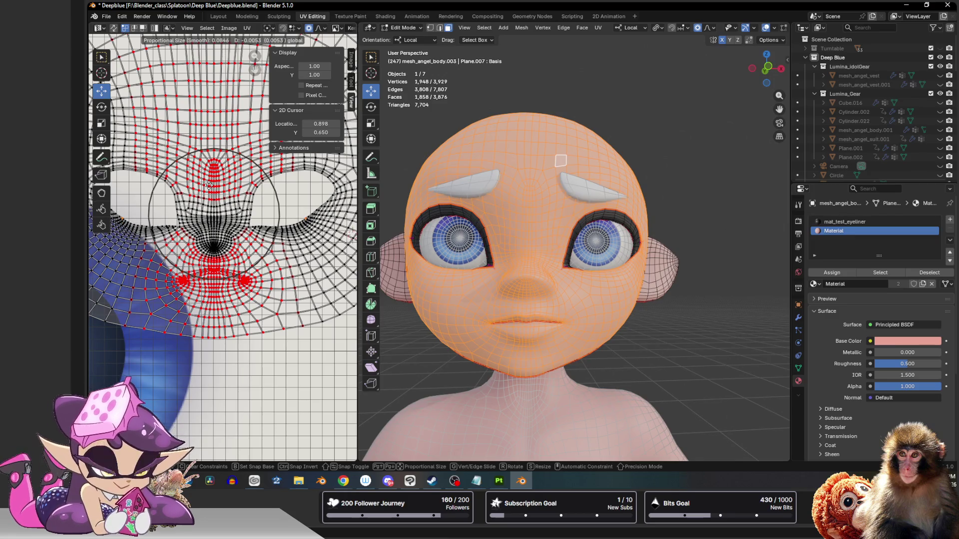
left_click(210, 191)
Step: Scale the selected face UVs wider horizontally
key("s")
scroll(248, 218, "up", 6)
scroll(249, 218, "down", 5)
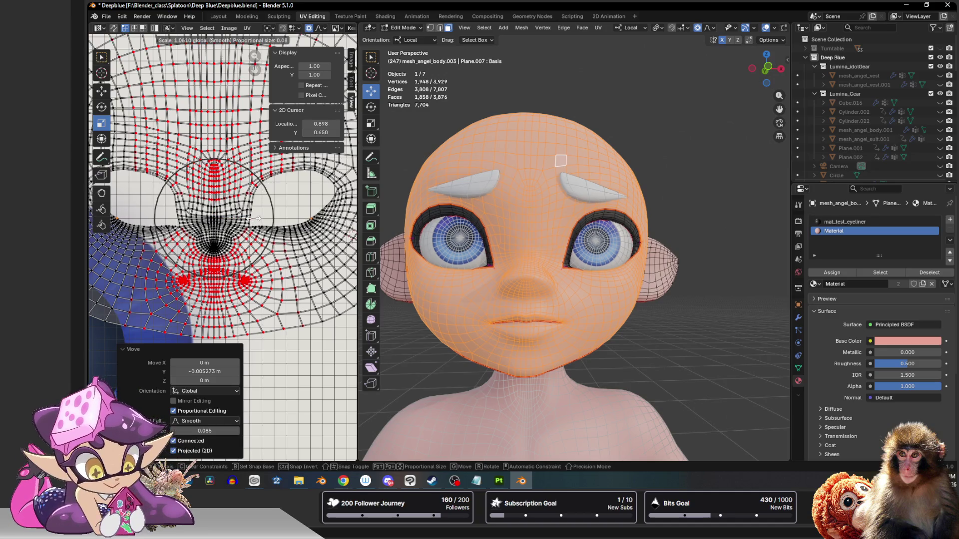
left_click(254, 219)
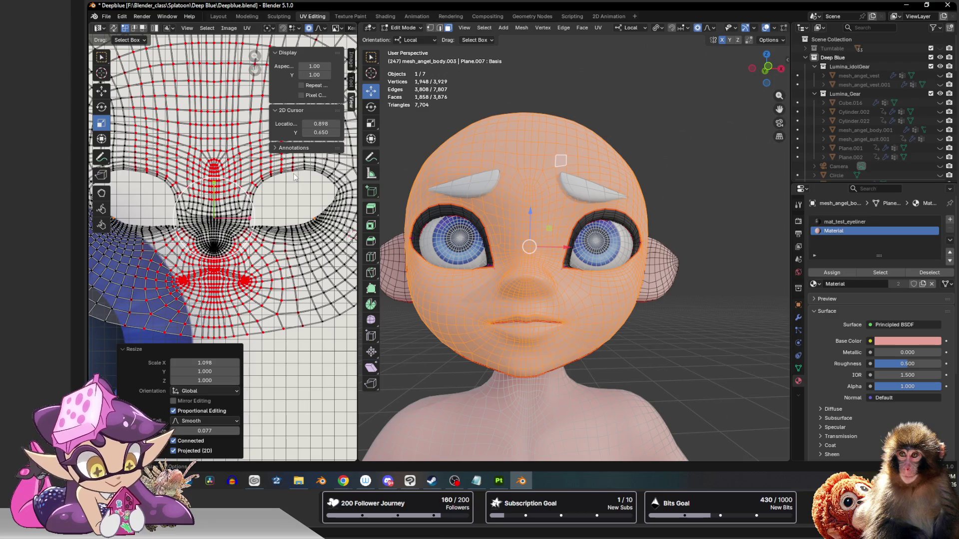
scroll(182, 213, "down", 4)
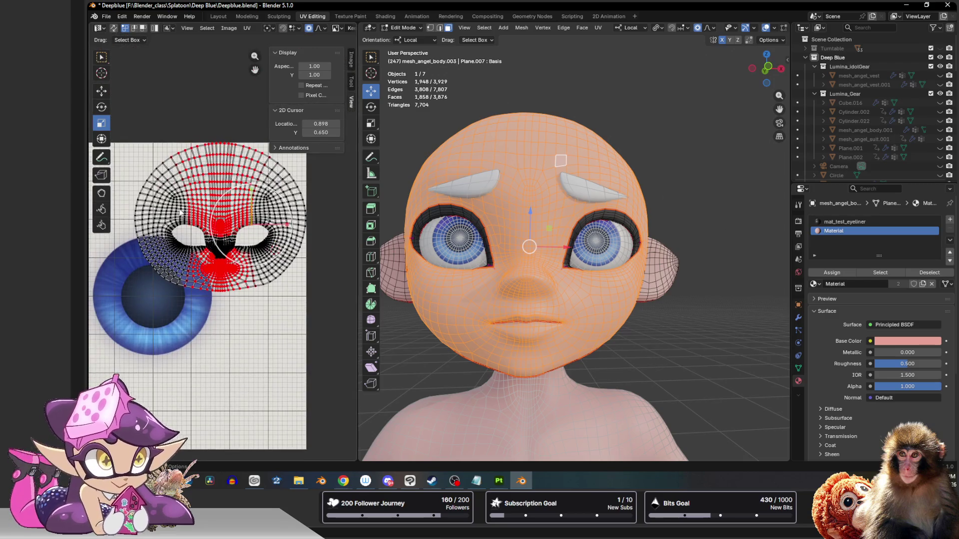
Step: Unpin the central face UVs, then adjust pinning across the whole face island
left_click_drag(242, 222, 222, 224)
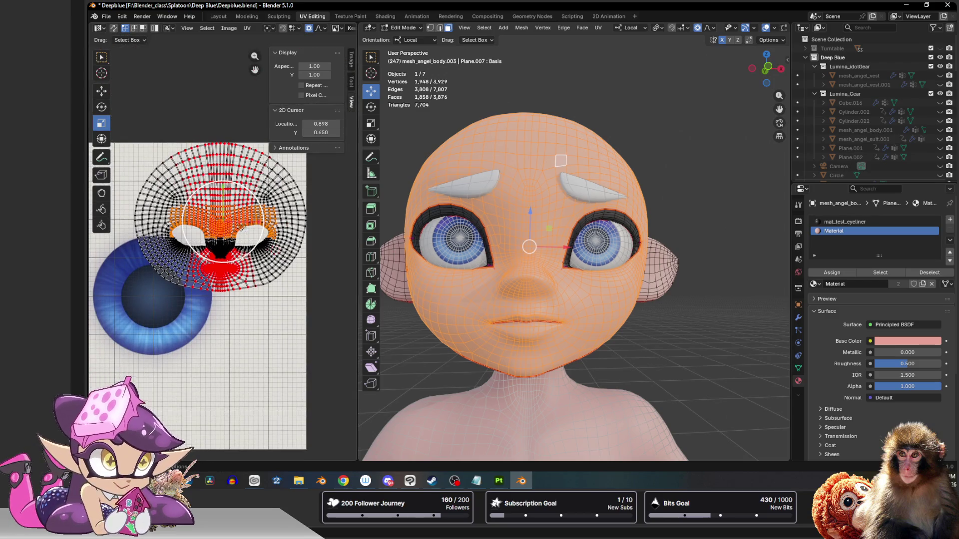
right_click(222, 224)
left_click(220, 241)
key("b")
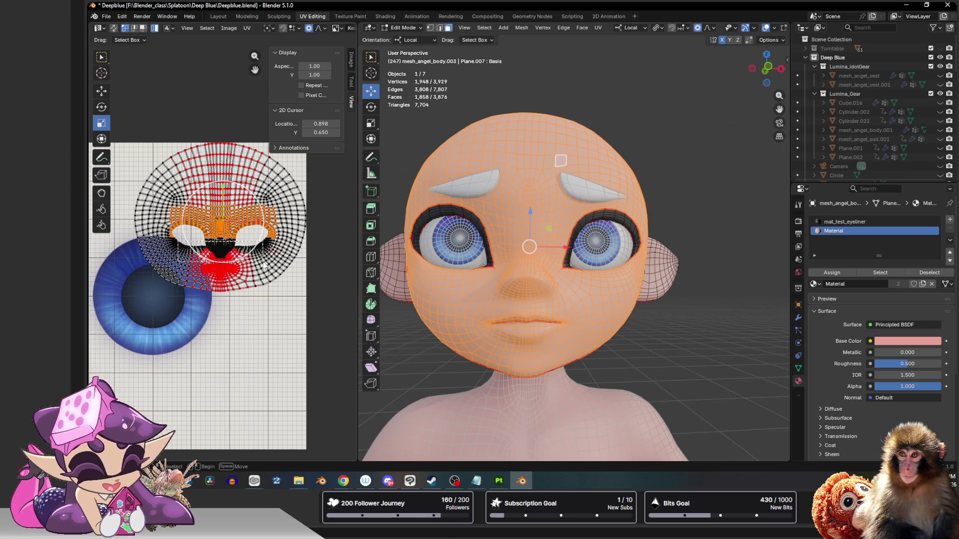
key("a")
right_click(236, 254)
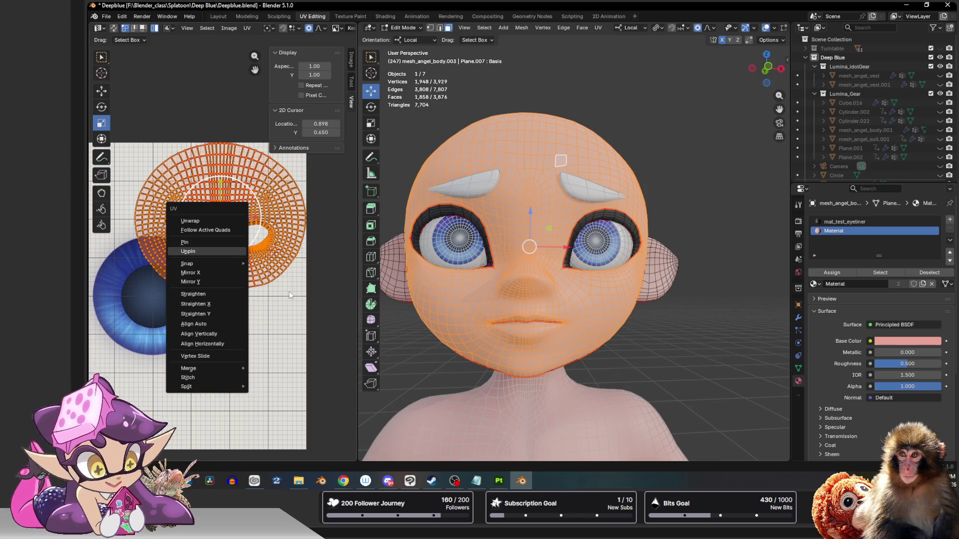
left_click(220, 251)
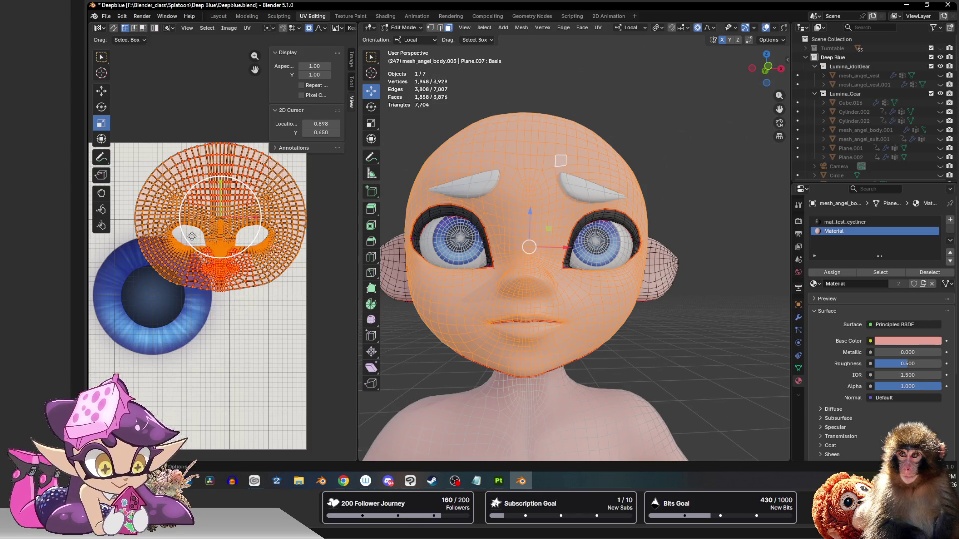
Step: Select the band of UVs below the eye holes and unpin it
scroll(165, 224, "up", 3)
left_click(157, 220)
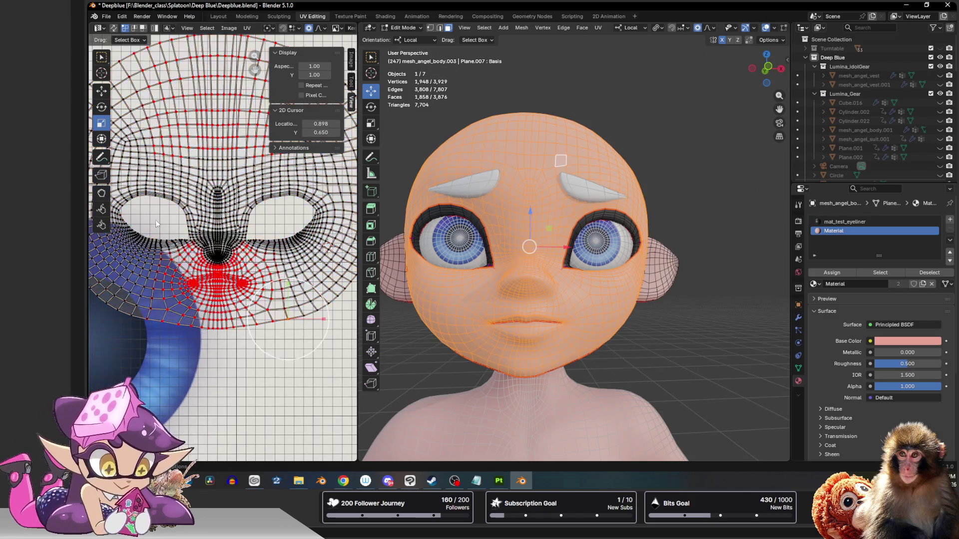
left_click(235, 247, "alt")
right_click(239, 244)
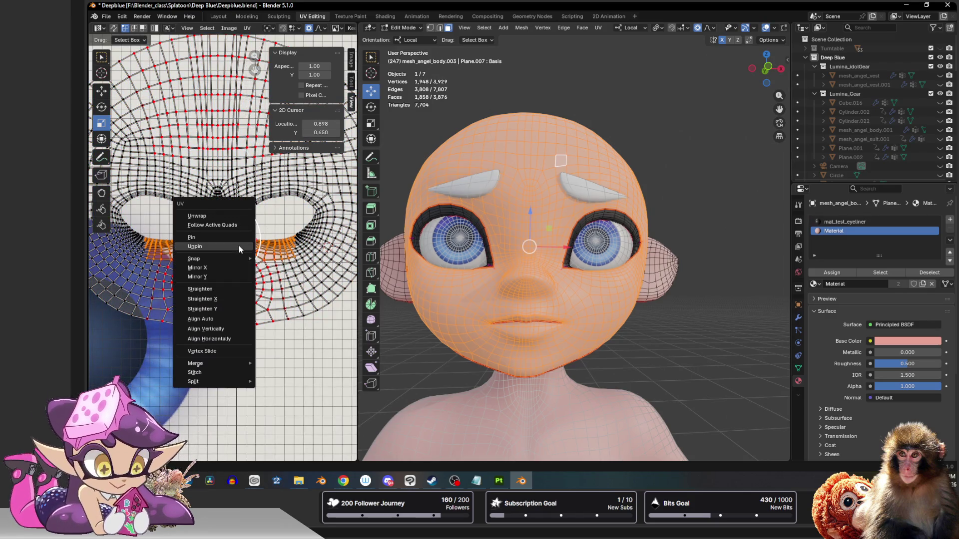
left_click(227, 248)
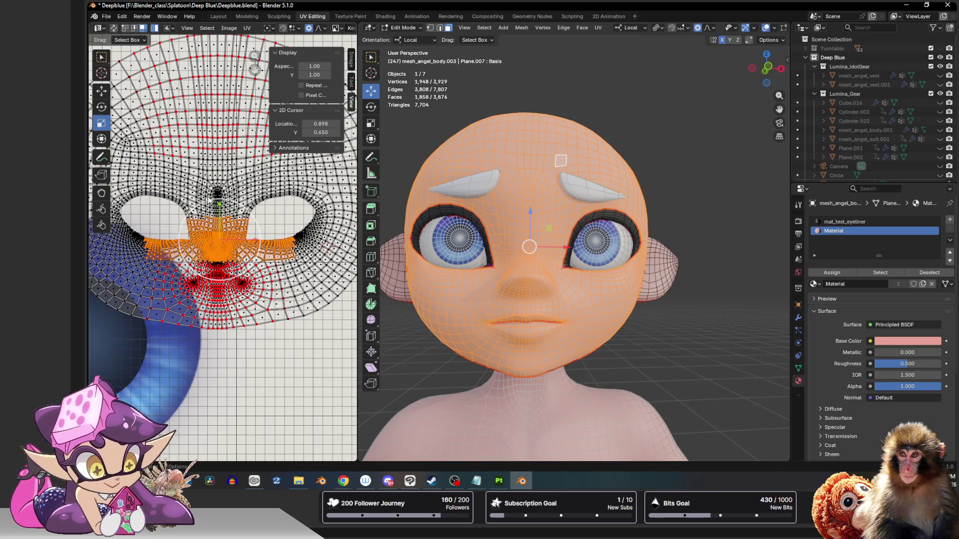
Step: Reselect the entire face UV island and re-unwrap it
scroll(210, 202, "down", 2)
key("ctrl+z")
right_click(213, 194)
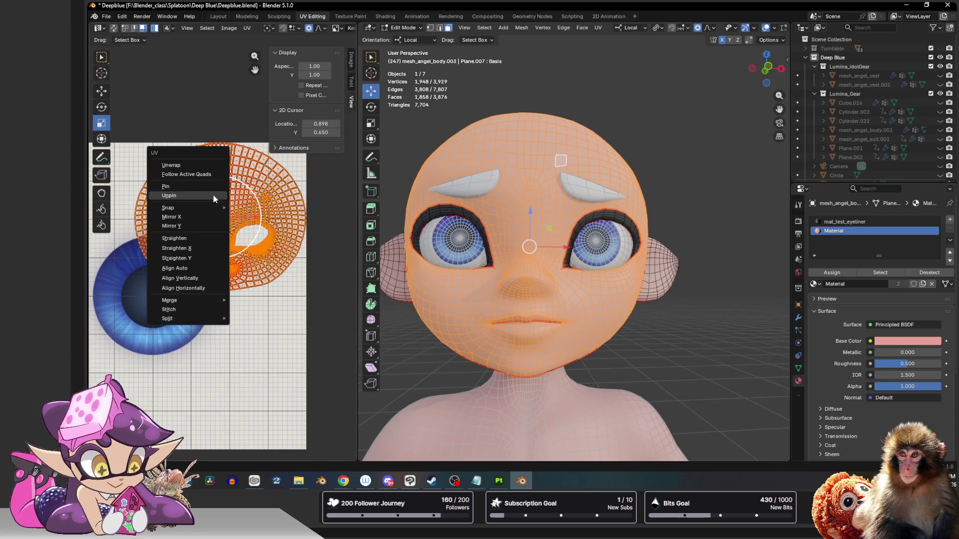
left_click(207, 165)
Step: Scale the UVs around the mouth up by about 1.13 with proportional falloff
scroll(166, 223, "up", 4)
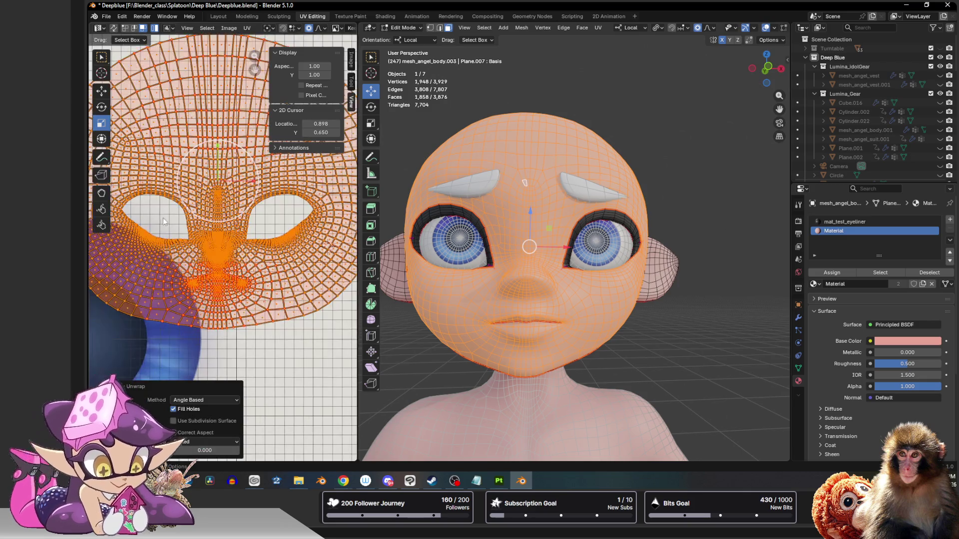
scroll(240, 221, "up", 1)
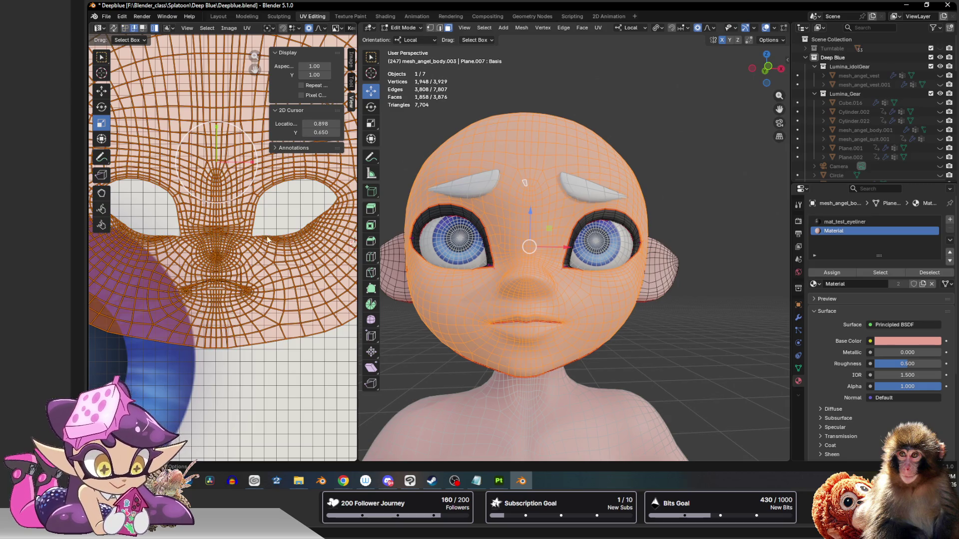
left_click(308, 225)
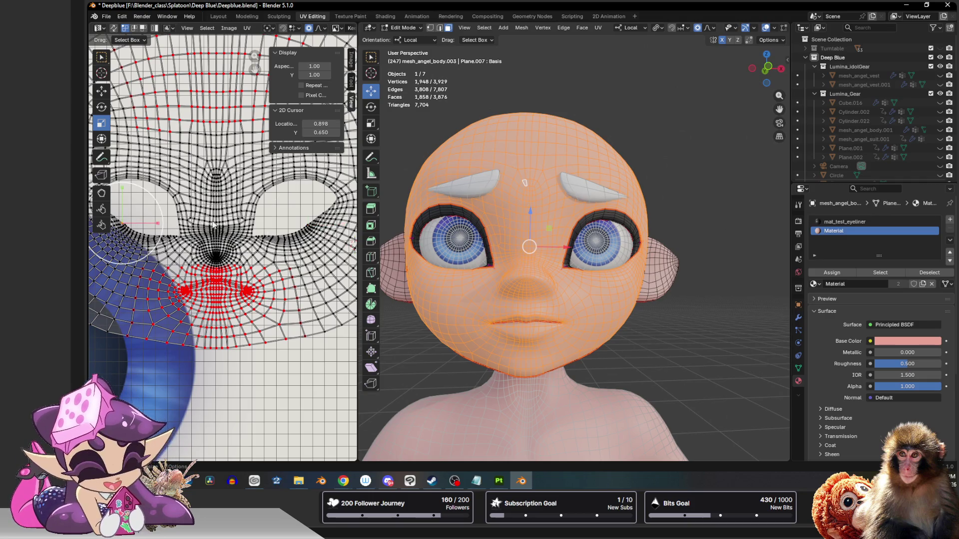
scroll(245, 248, "up", 2)
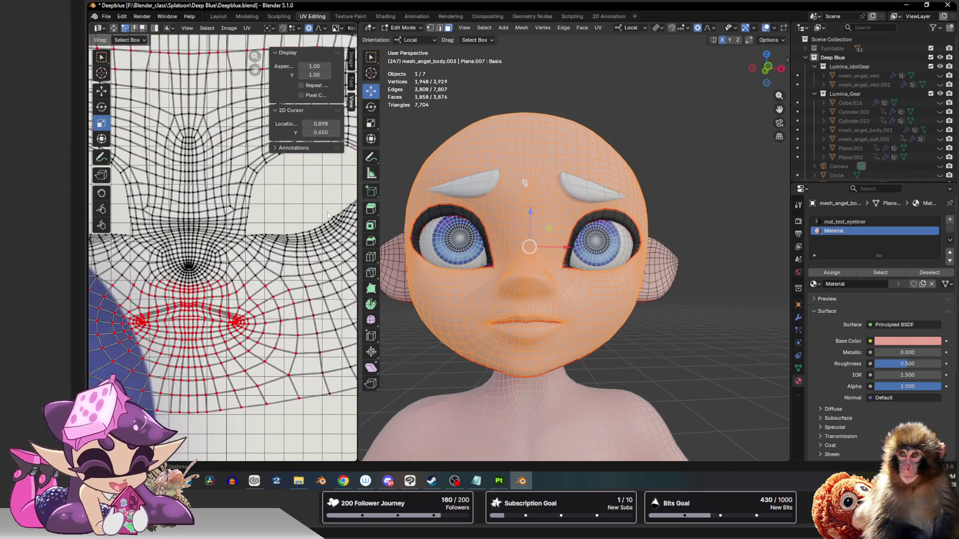
scroll(141, 215, "left", 2, "ctrl")
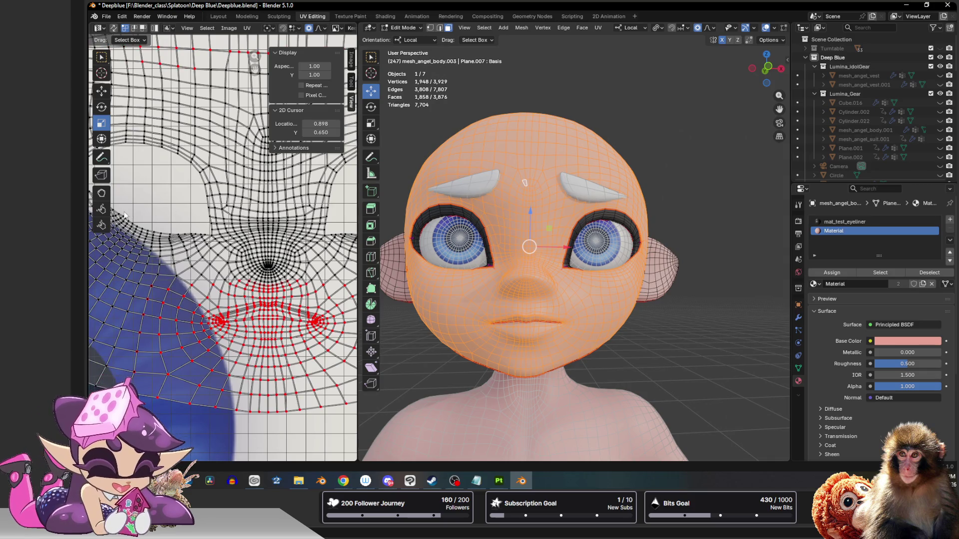
scroll(213, 219, "down", 2)
key("s")
scroll(272, 241, "up", 5)
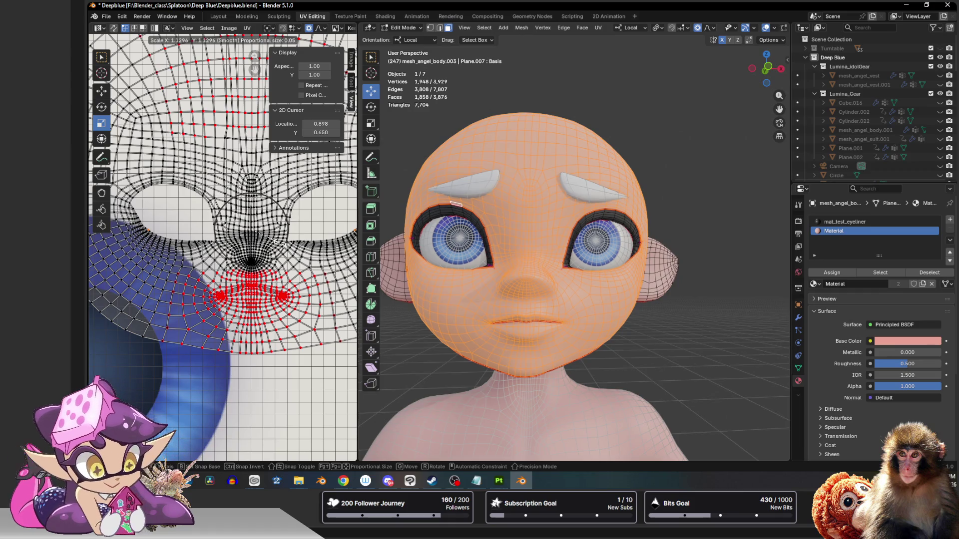
left_click(276, 243)
Step: Select and then deselect all UVs, and switch back to the box select tool
scroll(278, 245, "down", 3)
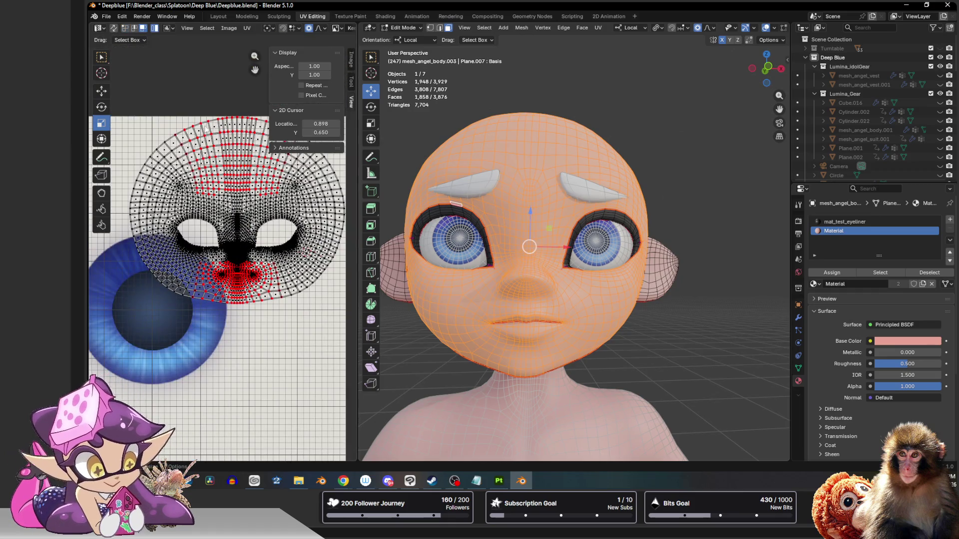
key("a")
key("alt+a")
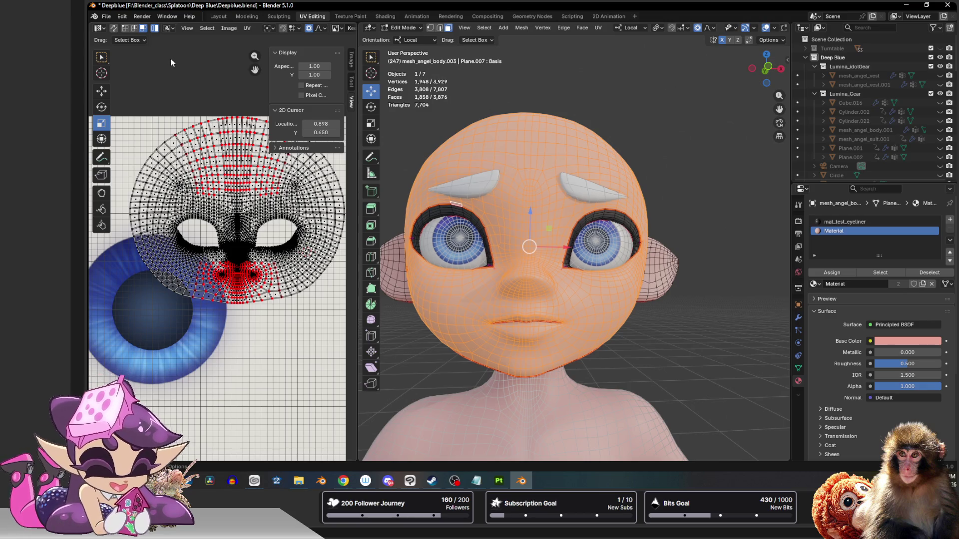
left_click(102, 57)
scroll(212, 96, "down", 2)
scroll(212, 96, "down", 1)
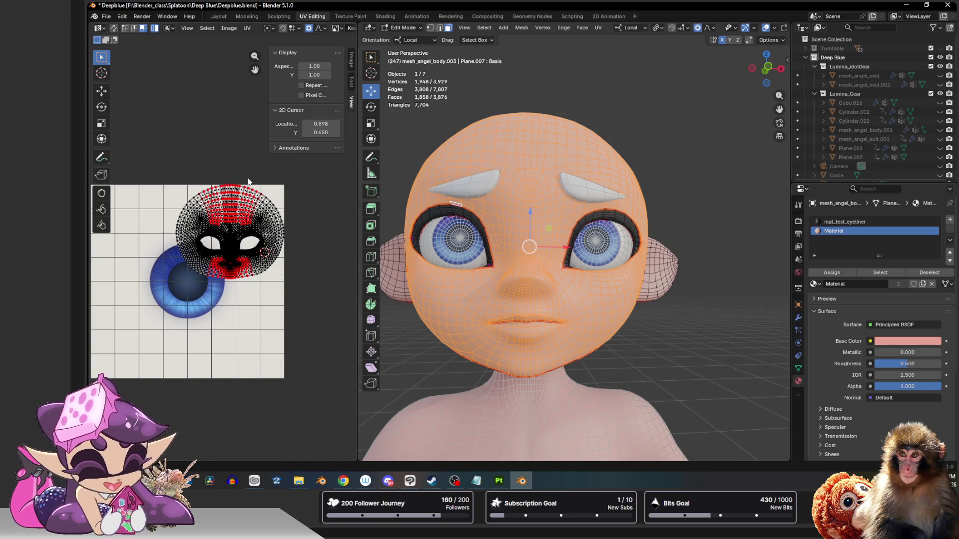
Step: Select all UV islands, clear the selection, and leave Edit Mode for Object Mode
key("4")
key("alt+a")
scroll(589, 135, "down", 3)
key("Tab")
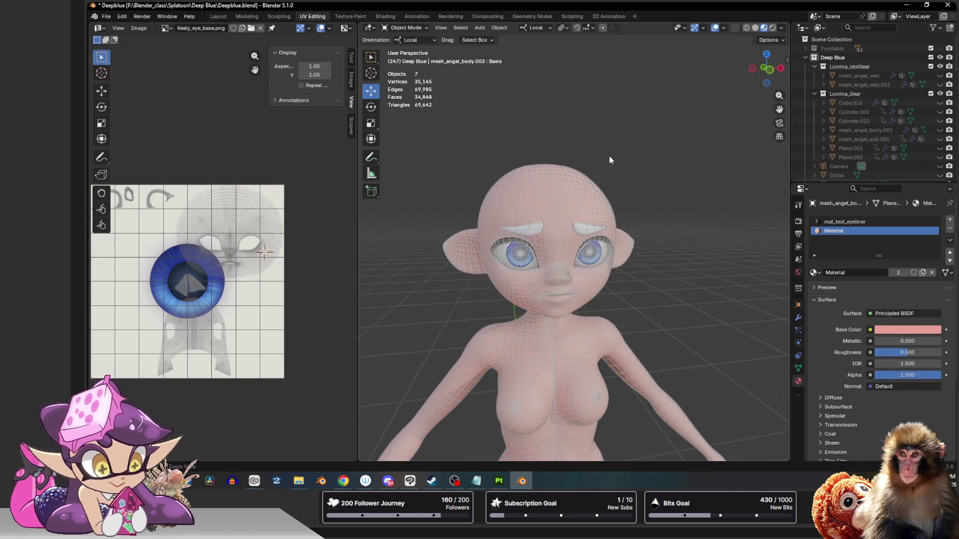
Step: Inspect the eye in Sculpt Mode from several angles, then return to Object Mode
scroll(610, 154, "up", 2)
scroll(579, 129, "up", 4)
middle_click_drag(579, 129, 560, 170)
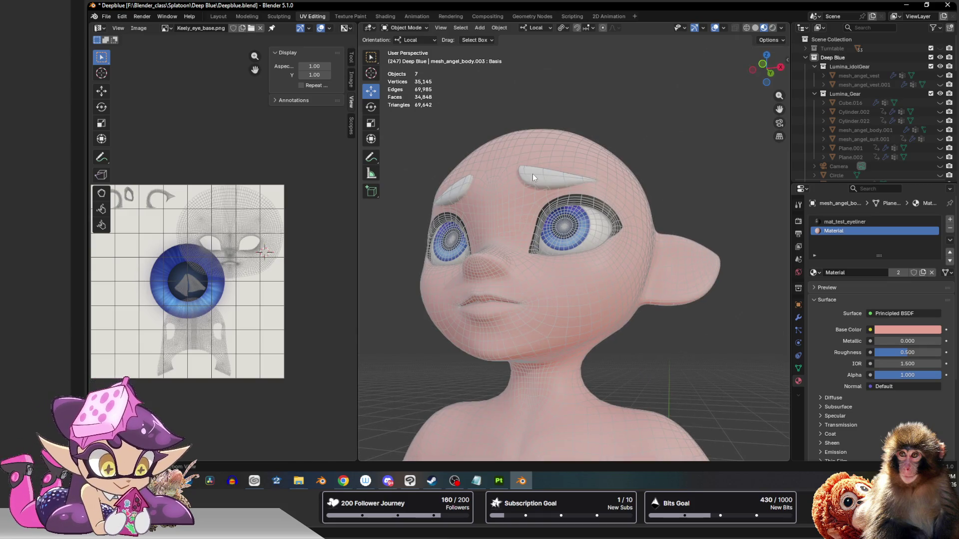
scroll(532, 171, "up", 4)
key("ctrl+Tab")
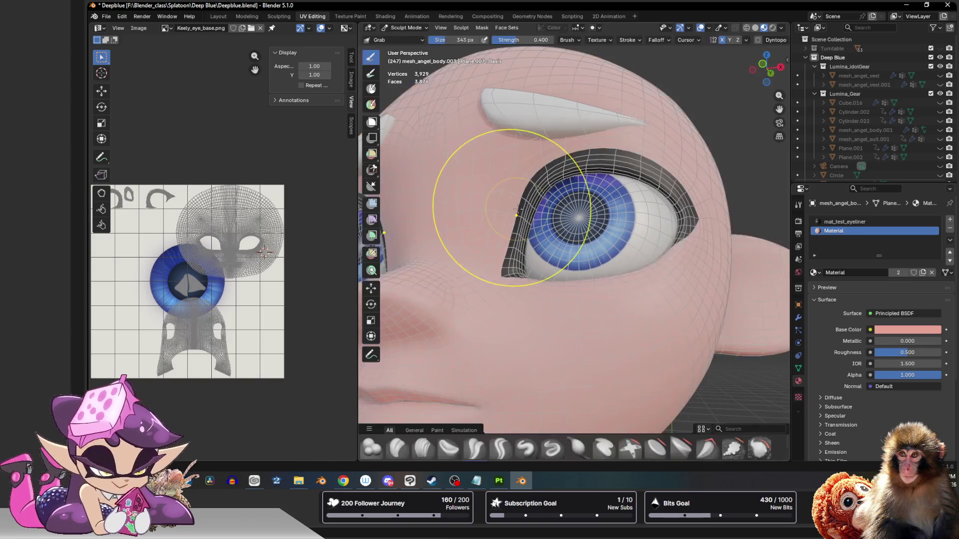
scroll(482, 217, "up", 2)
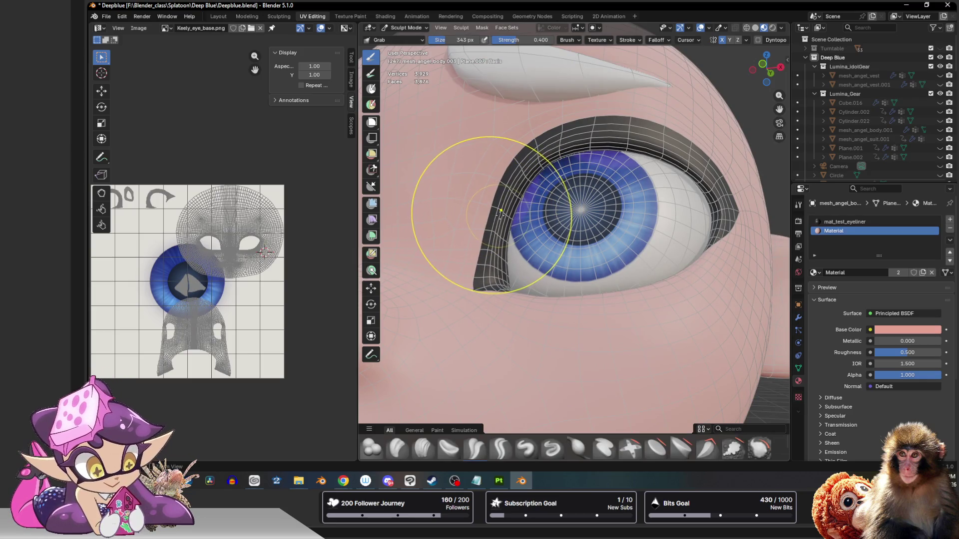
mouse_move(769, 68)
left_mouse_down()
mouse_move(760, 69)
mouse_move(772, 70)
left_mouse_up()
scroll(605, 204, "up", 5)
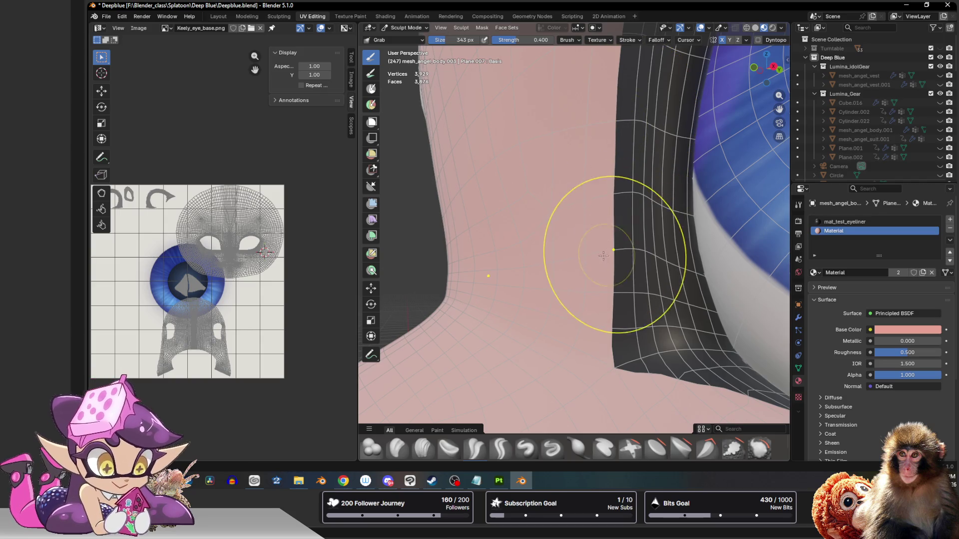
mouse_move(609, 256)
middle_mouse_down()
mouse_move(578, 160)
mouse_move(599, 115)
mouse_move(561, 182)
middle_mouse_up()
scroll(603, 97, "down", 3)
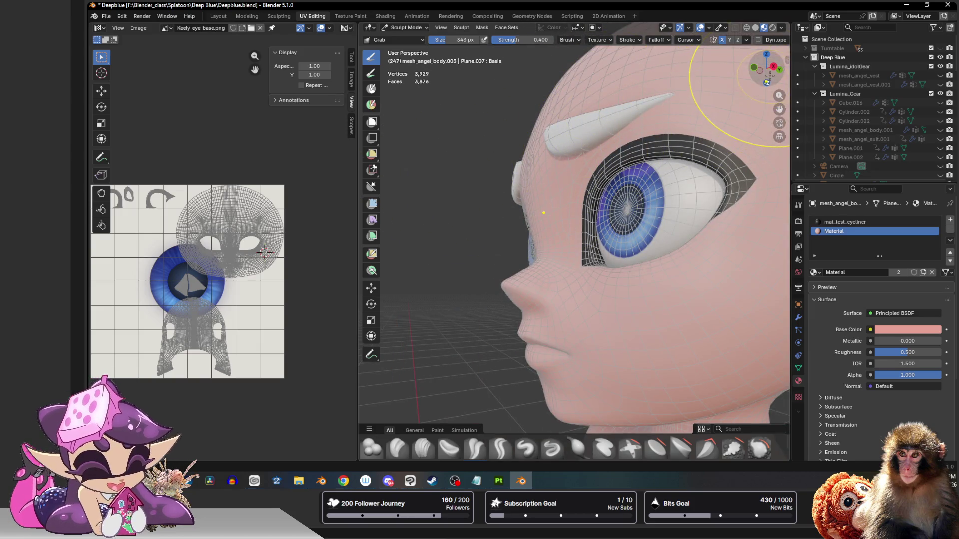
middle_click_drag(754, 75, 614, 128)
key("ctrl+Tab")
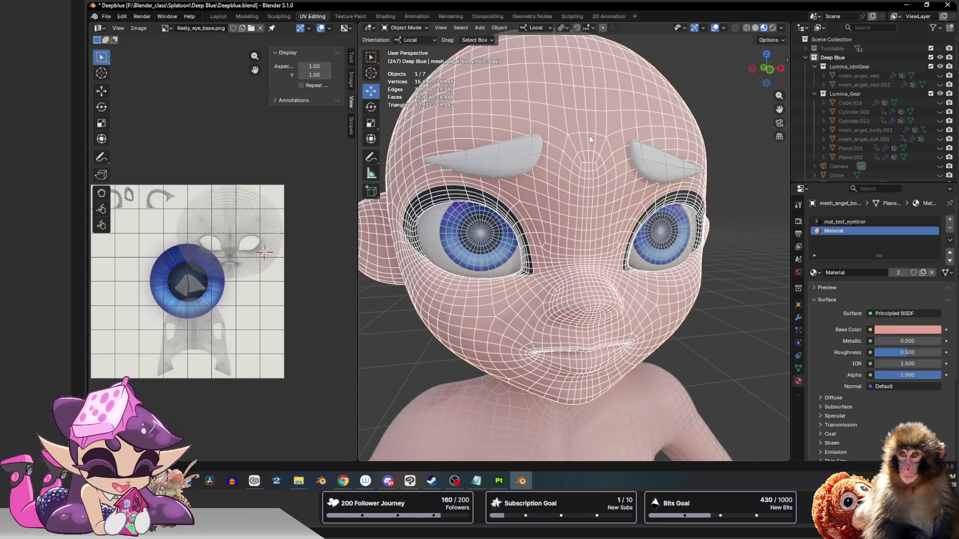
Step: Select the whole connected head mesh in Edit Mode and apply Snap to Symmetry
scroll(589, 136, "down", 3)
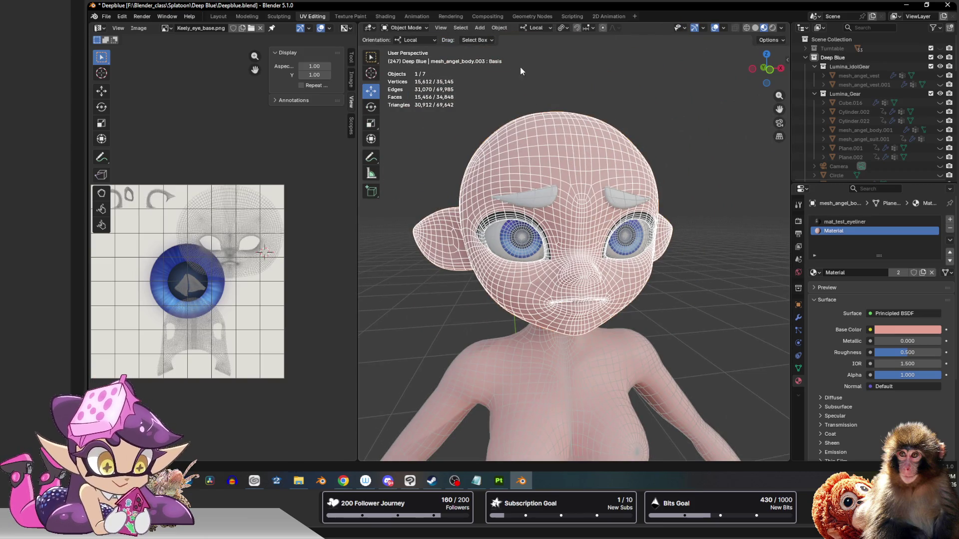
key("Tab")
left_click(568, 155)
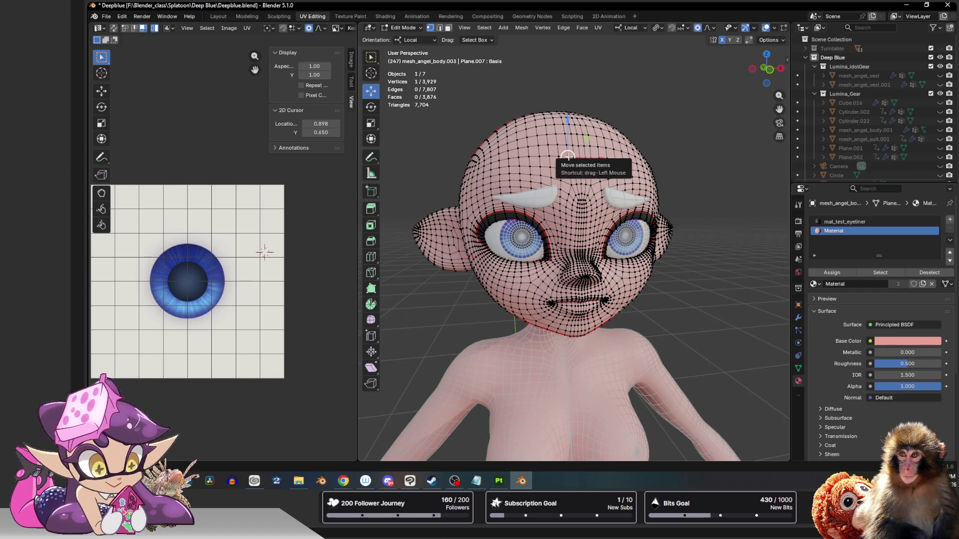
key("ctrl+l")
left_click(519, 28)
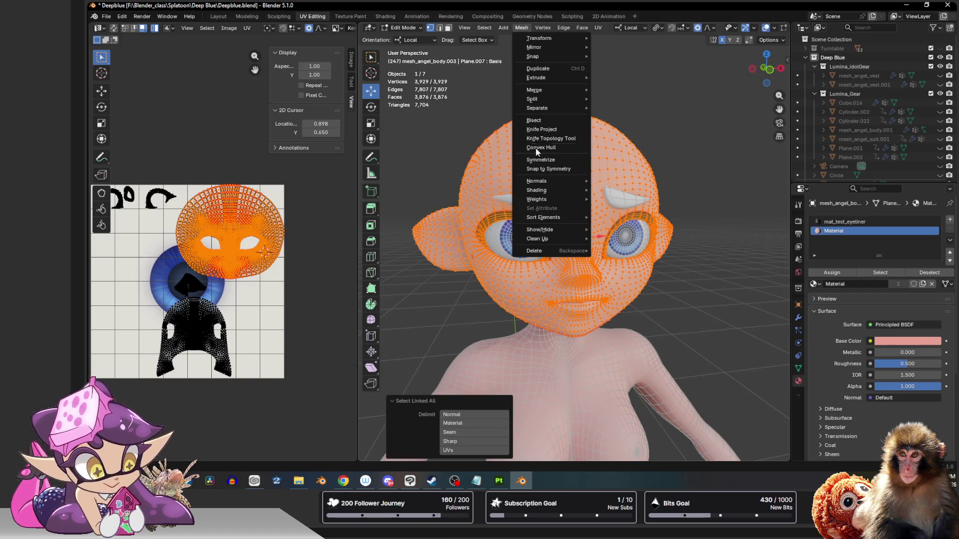
mouse_move(549, 181)
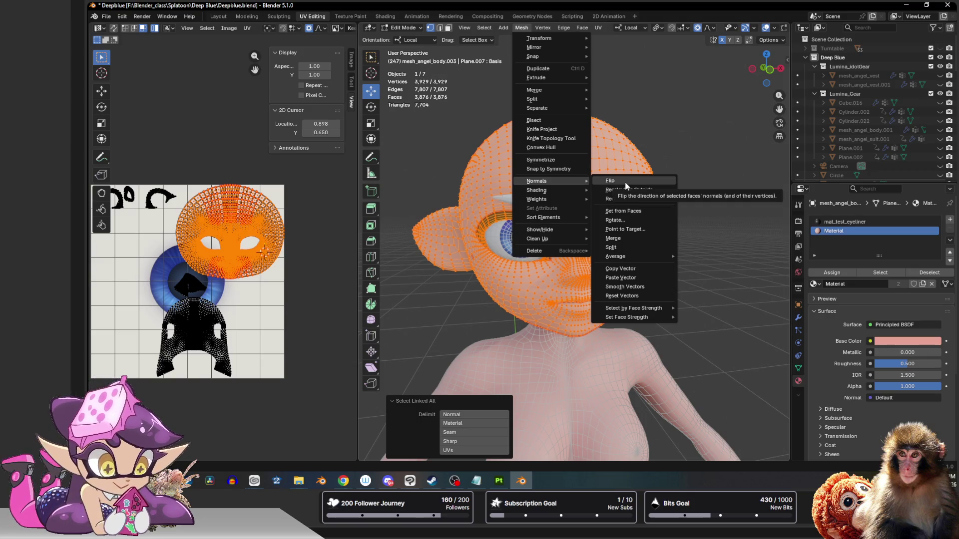
left_click(547, 168)
Step: Deselect the head mesh and orbit to check the character's side profile
left_click(692, 142)
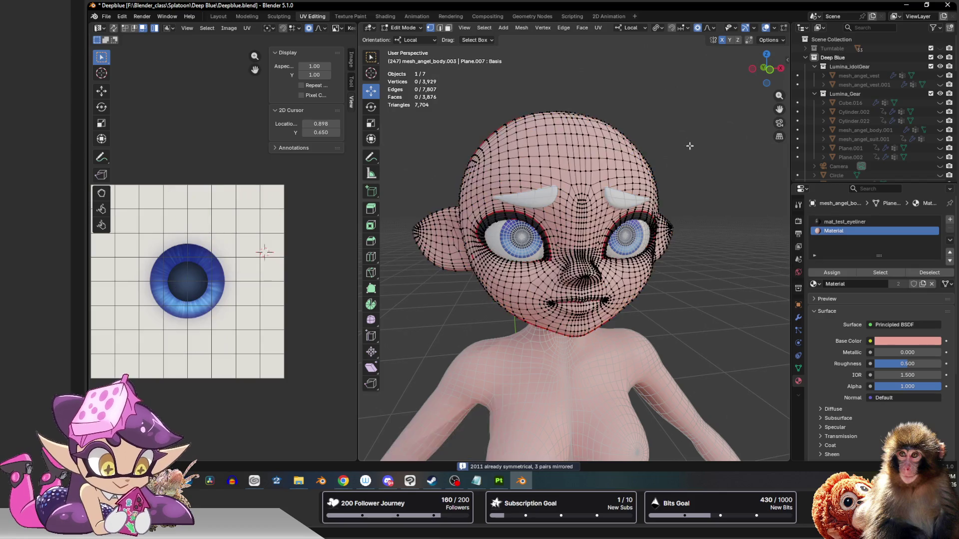
scroll(683, 170, "down", 4)
mouse_move(684, 170)
middle_mouse_down()
mouse_move(701, 158)
mouse_move(625, 174)
mouse_move(573, 121)
middle_mouse_up()
scroll(625, 174, "up", 3)
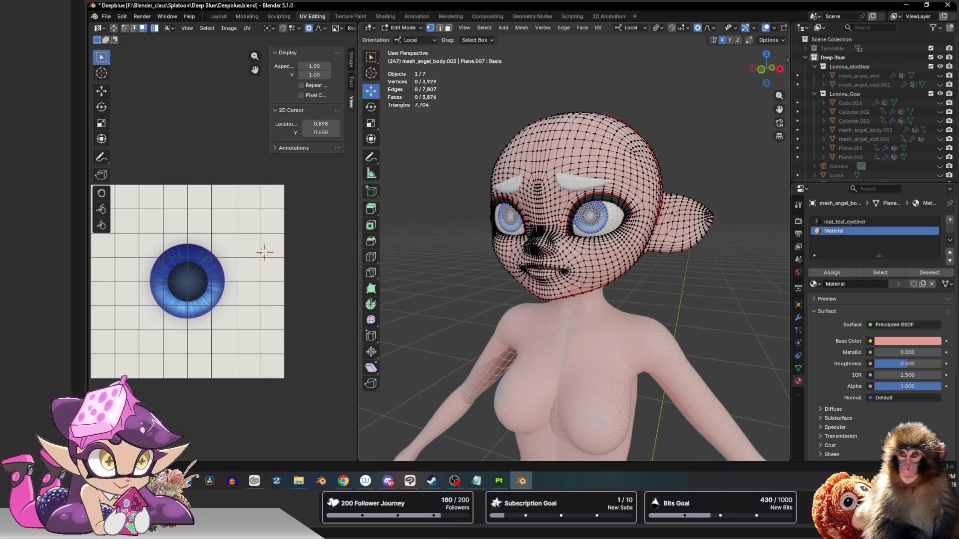
scroll(571, 120, "down", 3)
middle_click_drag(572, 120, 553, 157)
scroll(571, 121, "up", 3)
mouse_move(571, 121)
middle_mouse_down()
mouse_move(592, 160)
mouse_move(599, 230)
mouse_move(574, 227)
mouse_move(612, 227)
mouse_move(600, 229)
middle_mouse_up()
Step: Orbit to a right-side view of the character and back to the front
scroll(600, 230, "up", 6)
scroll(600, 230, "down", 5)
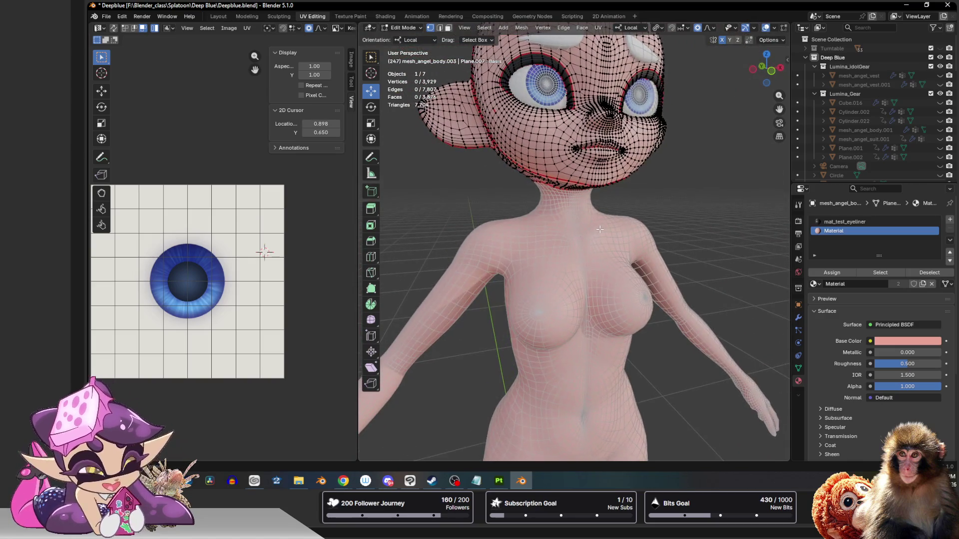
mouse_move(639, 4)
left_mouse_down()
mouse_move(640, 272)
mouse_move(639, 4)
left_mouse_up()
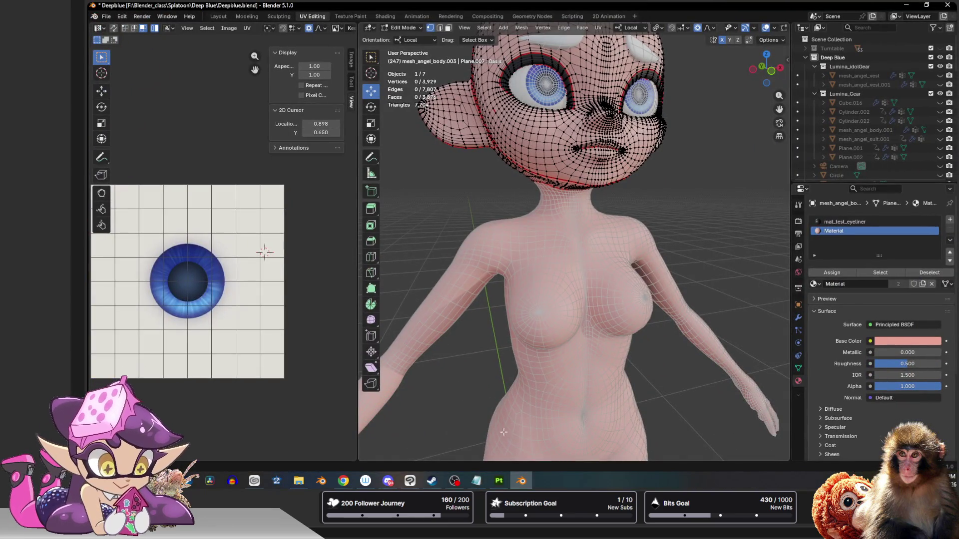
scroll(640, 282, "down", 5)
mouse_move(641, 282)
middle_mouse_down()
mouse_move(719, 242)
mouse_move(772, 240)
mouse_move(643, 246)
mouse_move(596, 281)
mouse_move(535, 284)
middle_mouse_up()
scroll(596, 281, "up", 5)
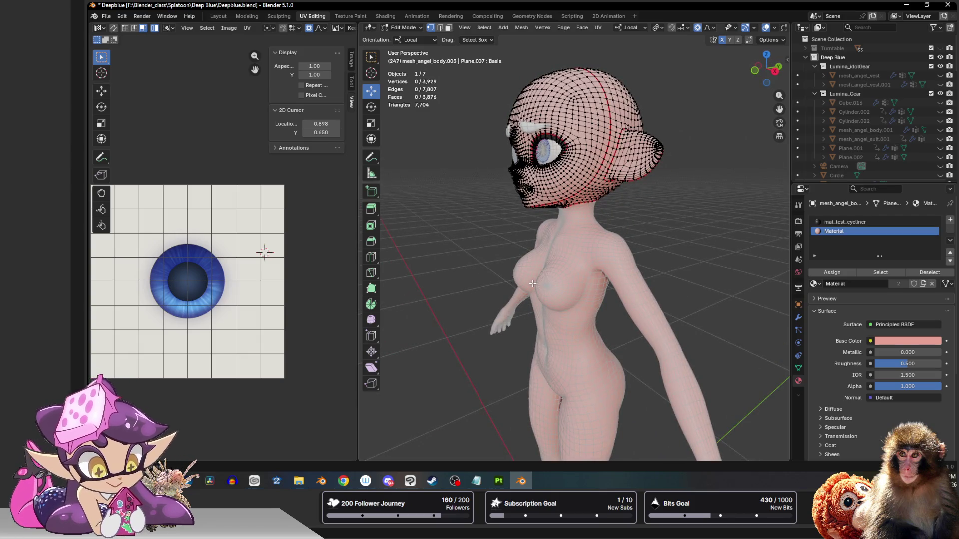
middle_click_drag(531, 283, 598, 373)
scroll(597, 373, "down", 2)
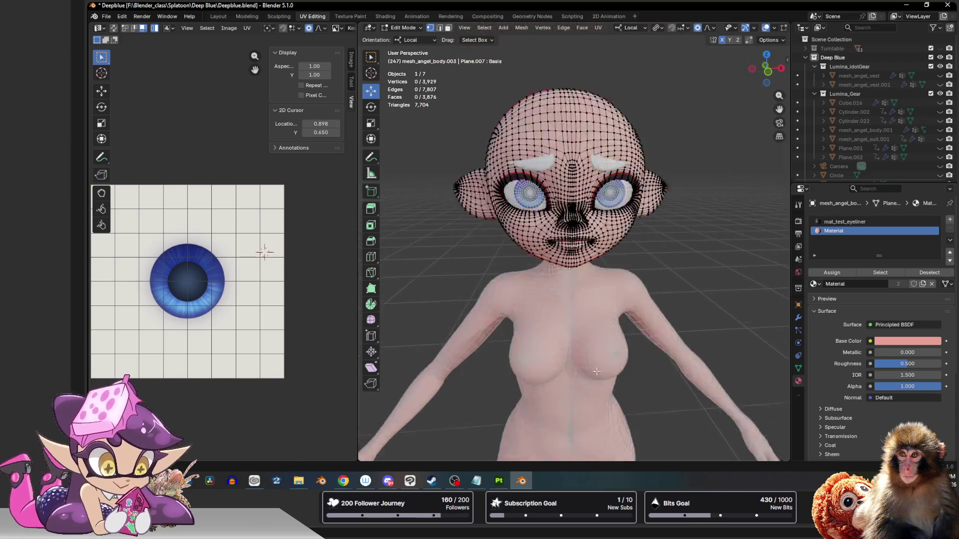
scroll(598, 373, "down", 4)
Step: Leave Edit Mode and make mesh_deepBlue_body the active object
key("Tab")
left_click(565, 315)
scroll(565, 316, "up", 4)
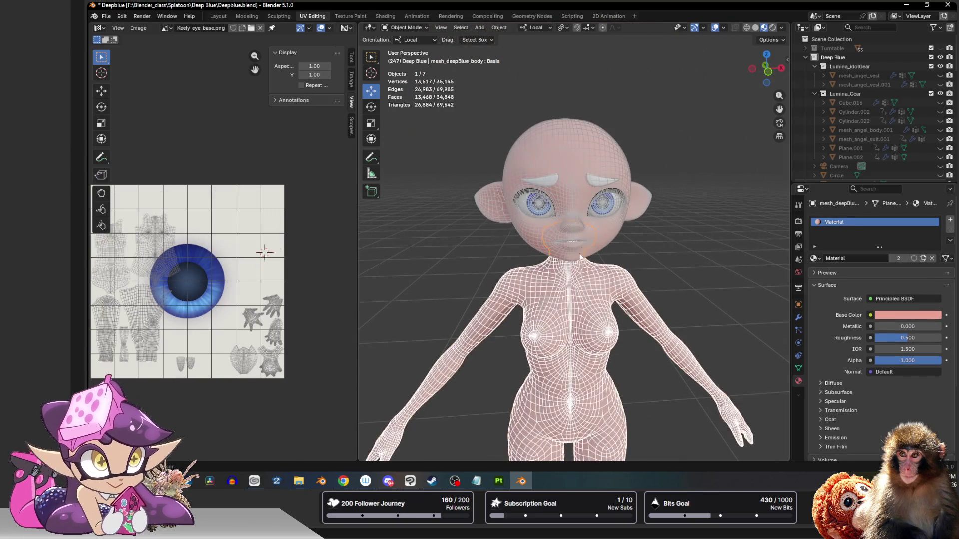
Step: Add the head to the selection, view it from the front, then deselect everything
left_click(601, 237, "shift")
scroll(604, 249, "up", 4)
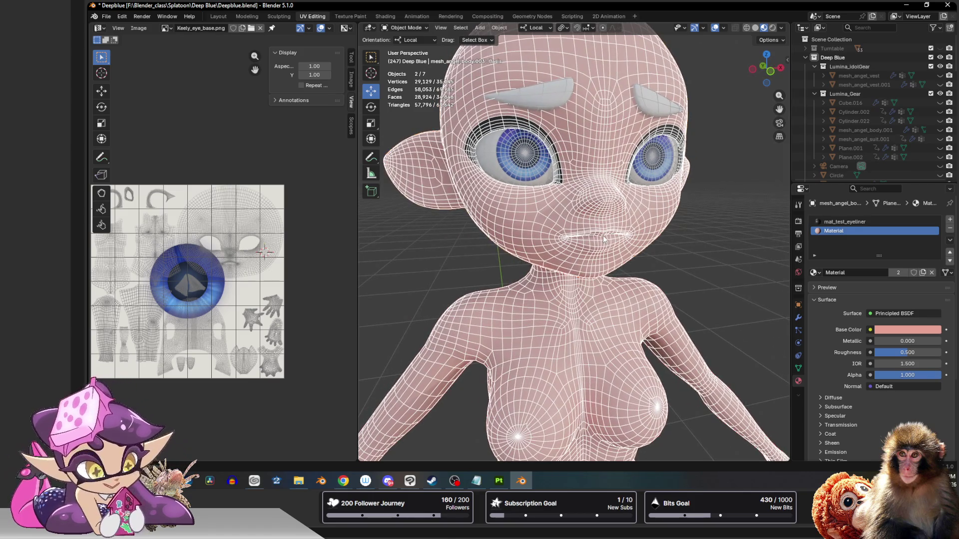
middle_click_drag(601, 240, 641, 251)
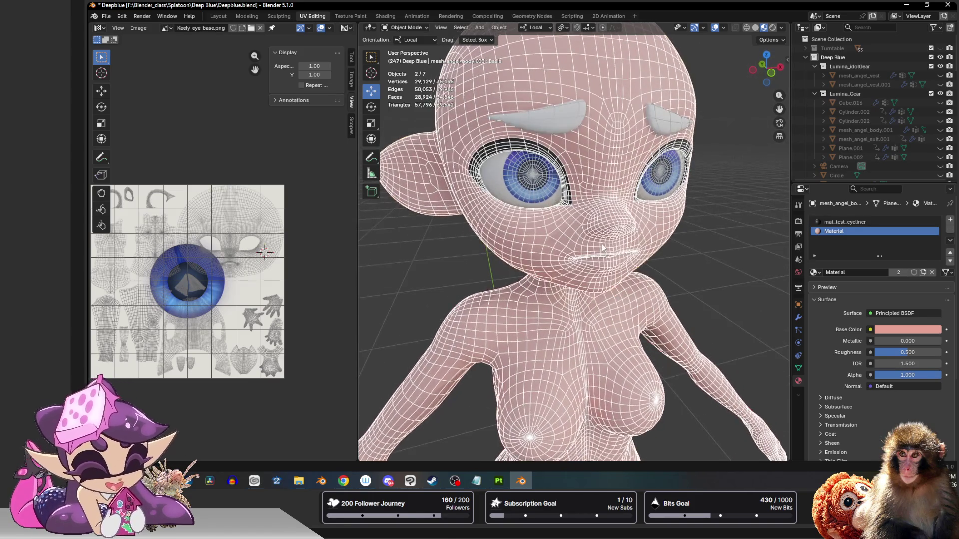
key("KP_1")
scroll(682, 248, "down", 3)
left_click(694, 257)
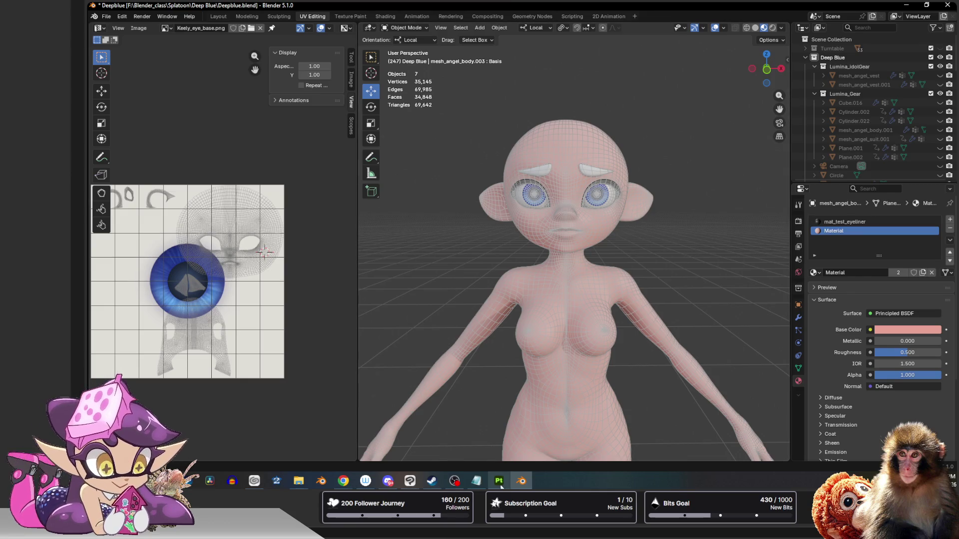
Step: Glance at the Substance Painter shirt project, then open Blender's Viewport Overlays popover
key("alt+Tab")
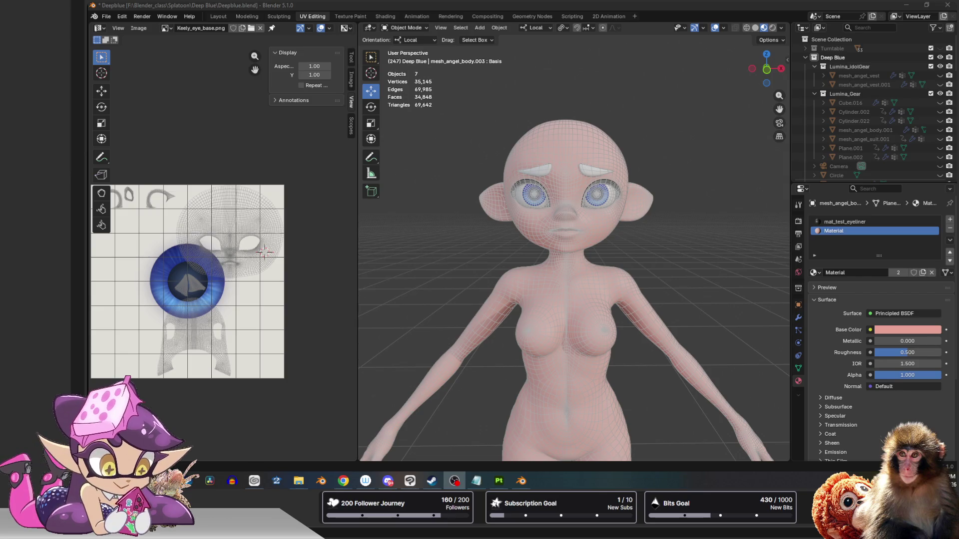
key("alt+Tab")
key("alt+Tab")
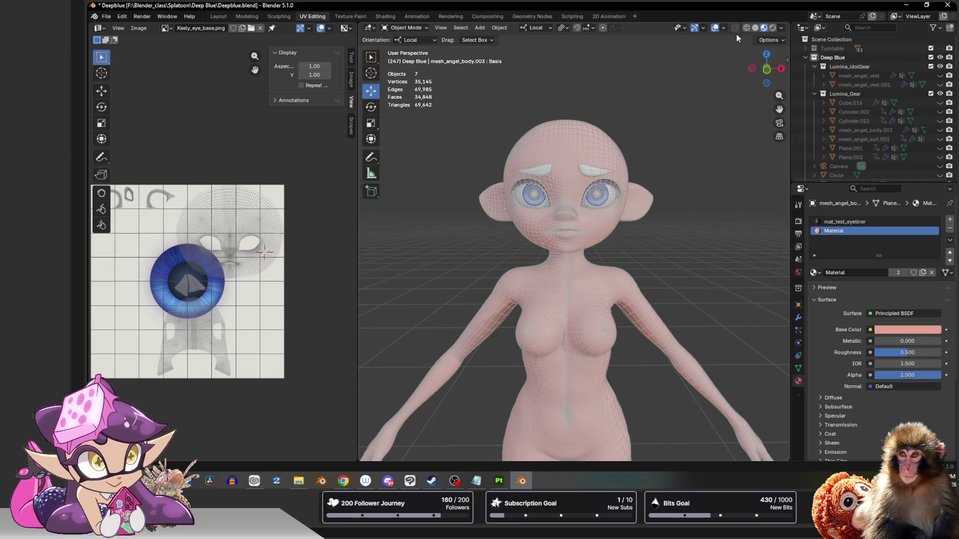
left_click(723, 27)
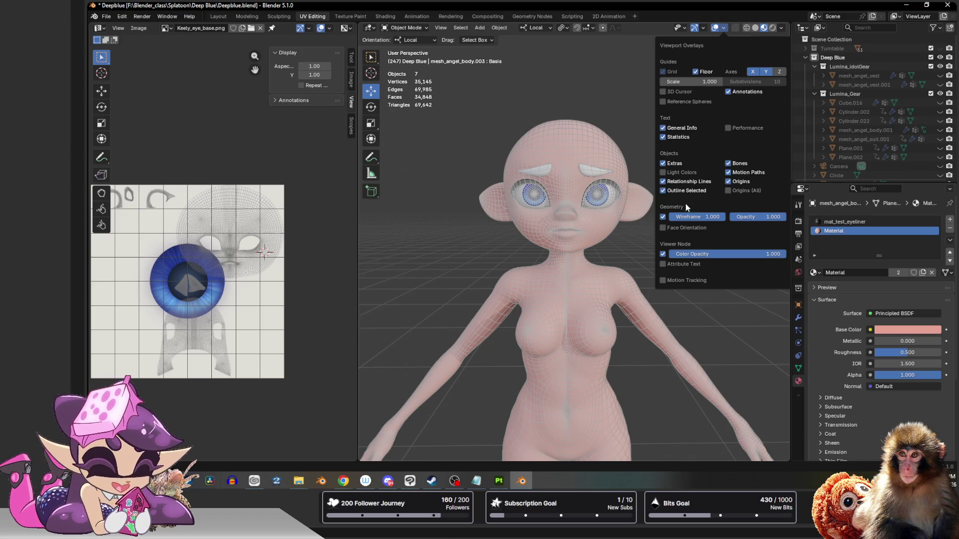
Step: Turn off the wireframe overlay, snap to Front Orthographic, and enlarge the Outliner
left_click(662, 216)
scroll(616, 90, "down", 2)
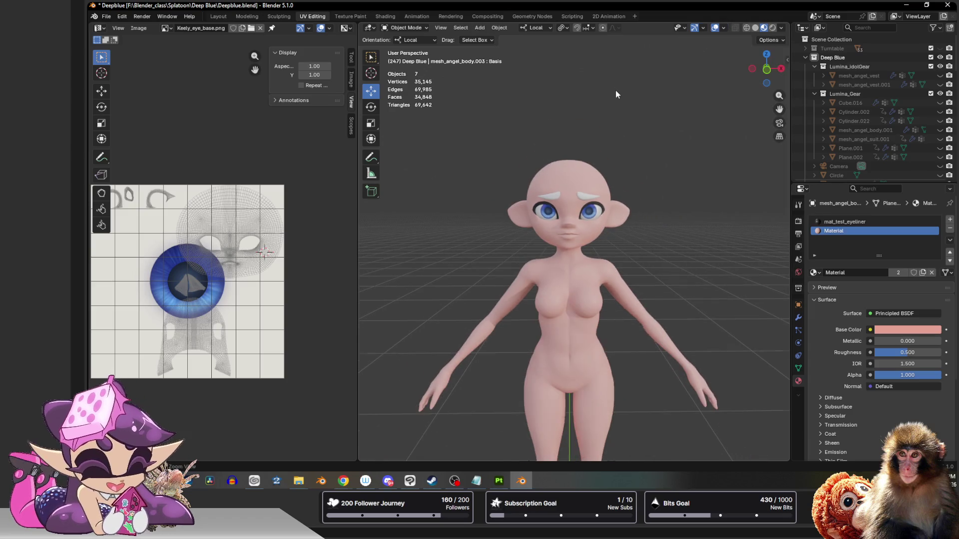
scroll(622, 101, "up", 3)
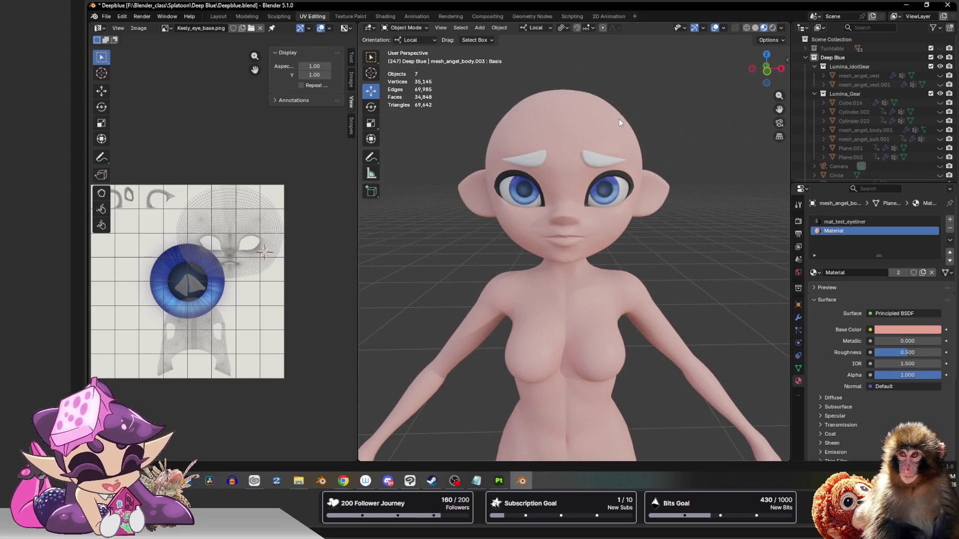
left_click(770, 75)
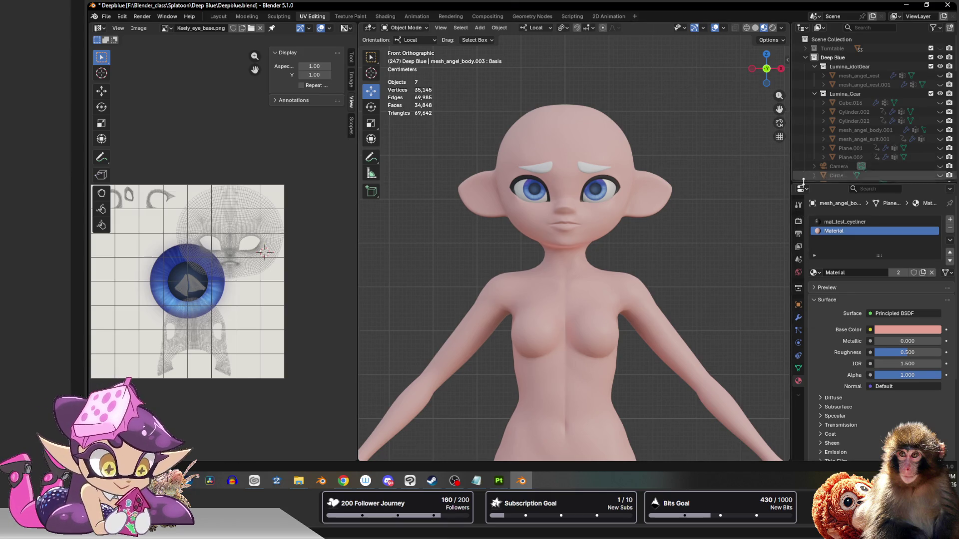
left_click_drag(815, 183, 815, 422)
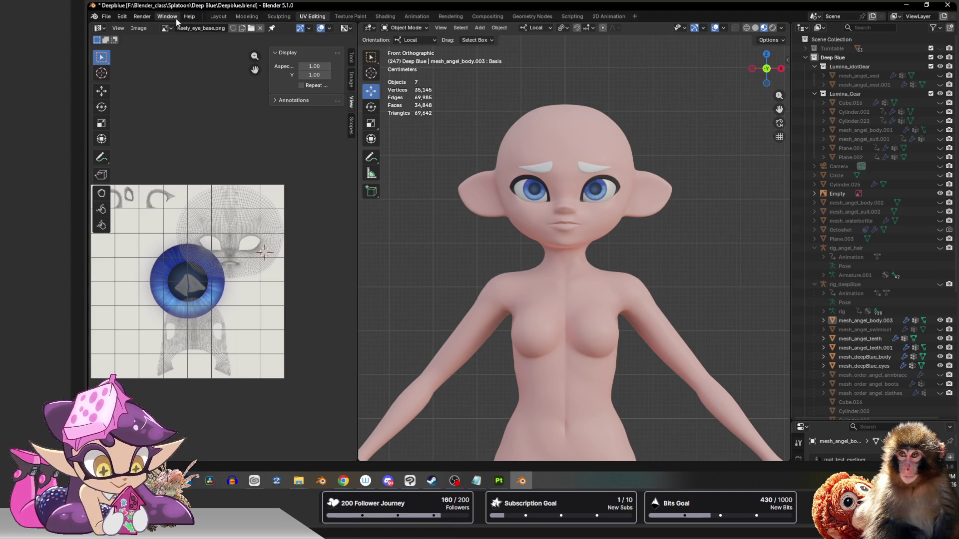
Step: Show the Grease Pencil object types under the viewport's Add menu
left_click(480, 29)
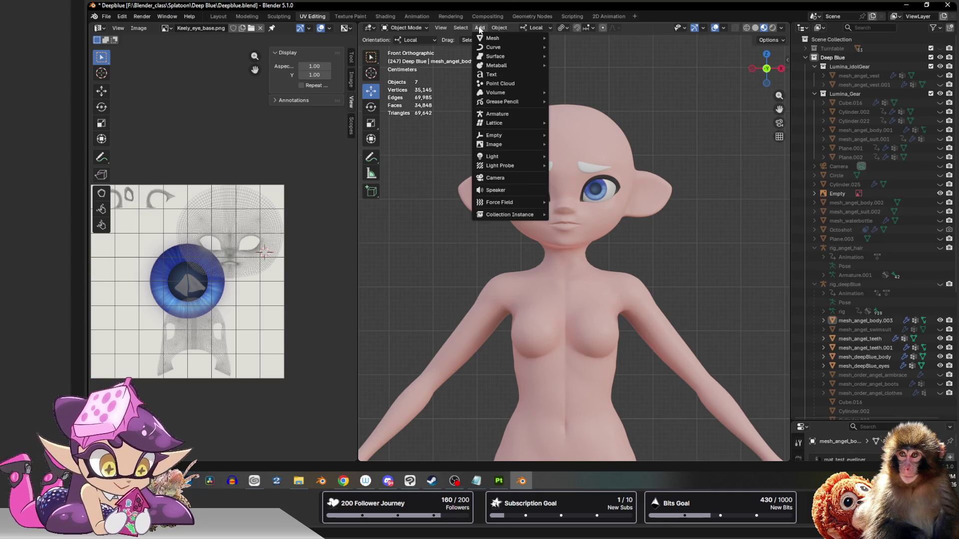
mouse_move(501, 129)
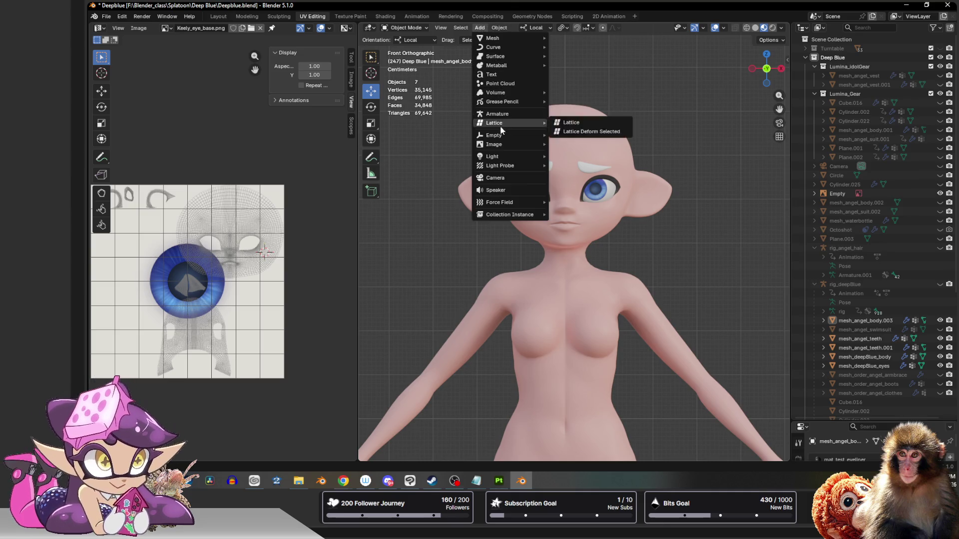
mouse_move(510, 103)
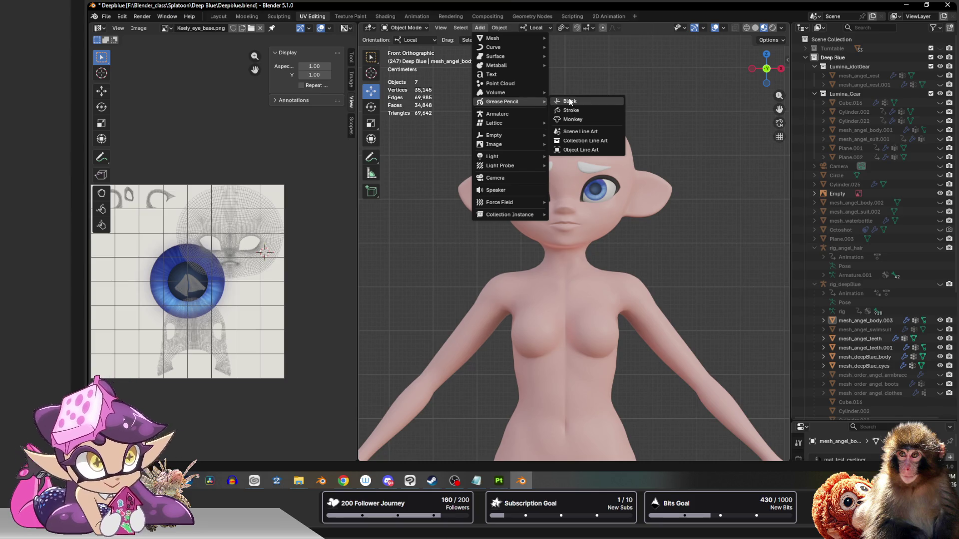
Step: Add a blank Grease Pencil object at location X, Y, Z = 0
key("Return")
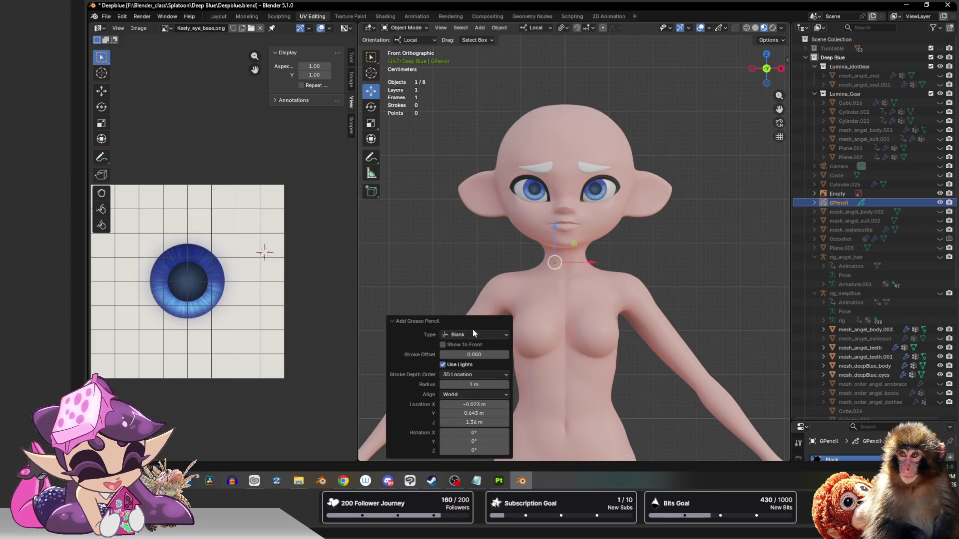
left_click_drag(469, 413, 473, 404)
type("0")
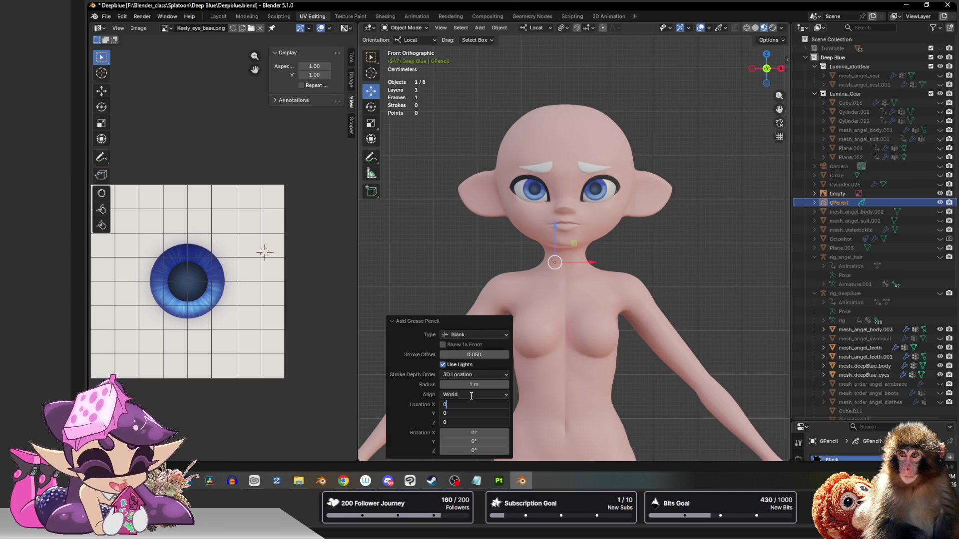
key("Return")
Step: Rename the new Grease Pencil object to 'Hair Sketch' in the Outliner
scroll(536, 263, "down", 4)
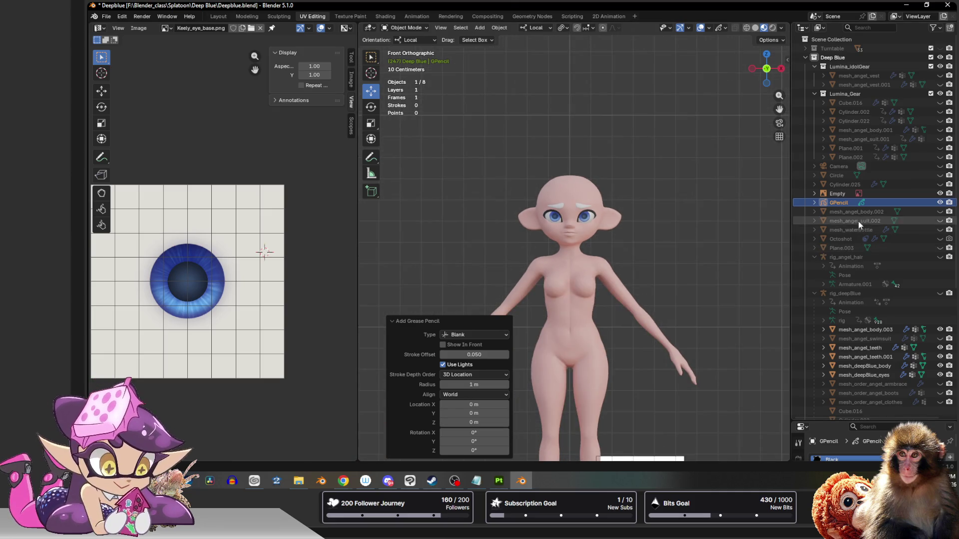
double_click(841, 205)
type("Hair")
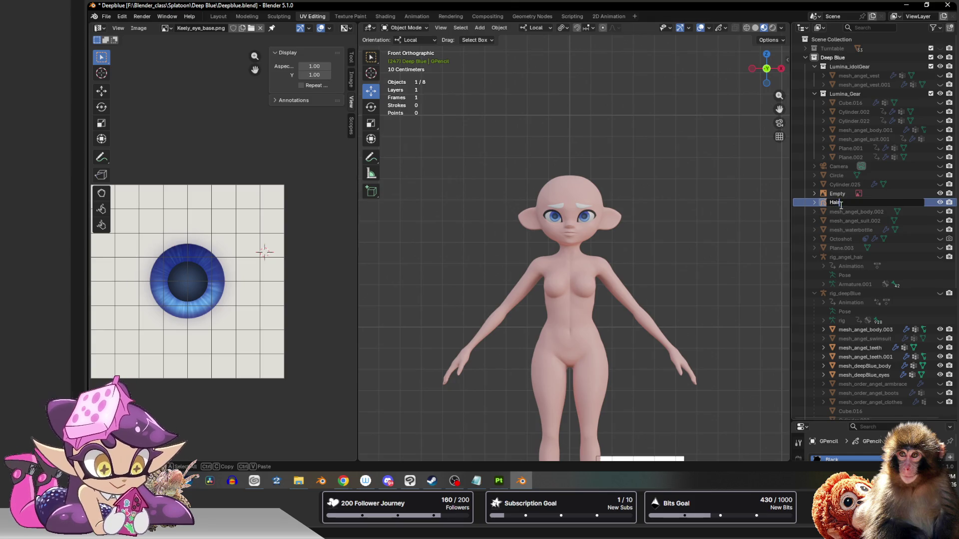
type(" Sketch")
key("Return")
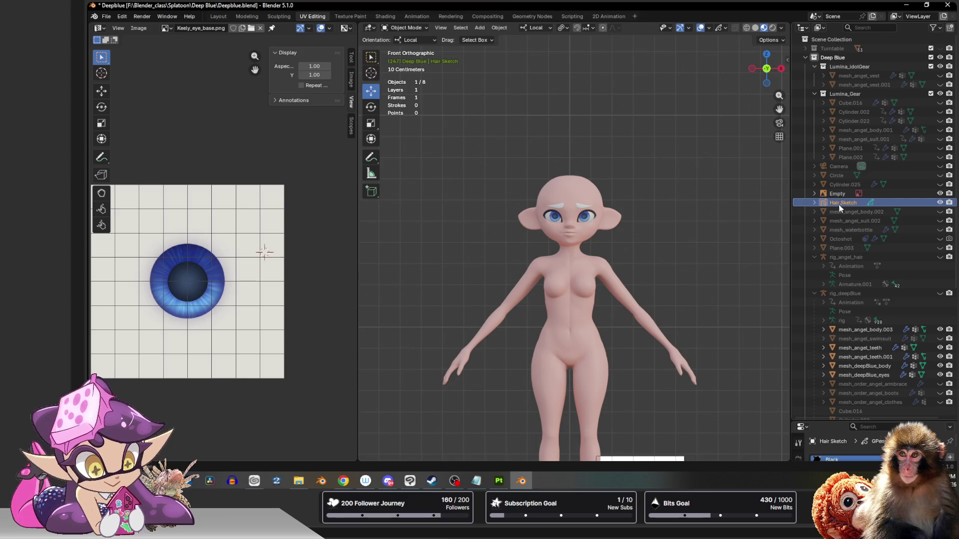
Step: Move Hair Sketch along the floor by 0.32483 m X and -0.30344 m Y
scroll(736, 262, "down", 5)
mouse_move(654, 256)
middle_mouse_down()
mouse_move(605, 305)
mouse_move(597, 300)
middle_mouse_up()
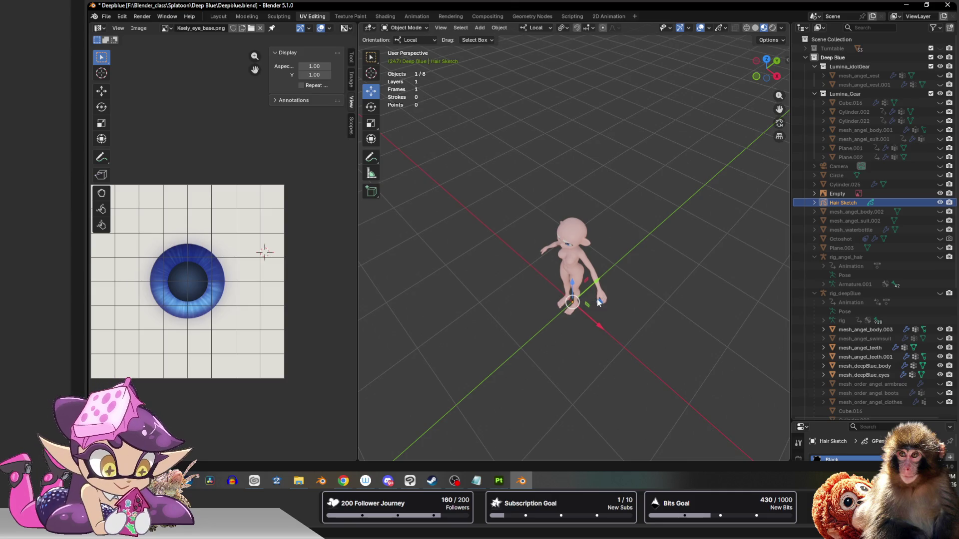
left_click_drag(599, 302, 598, 332)
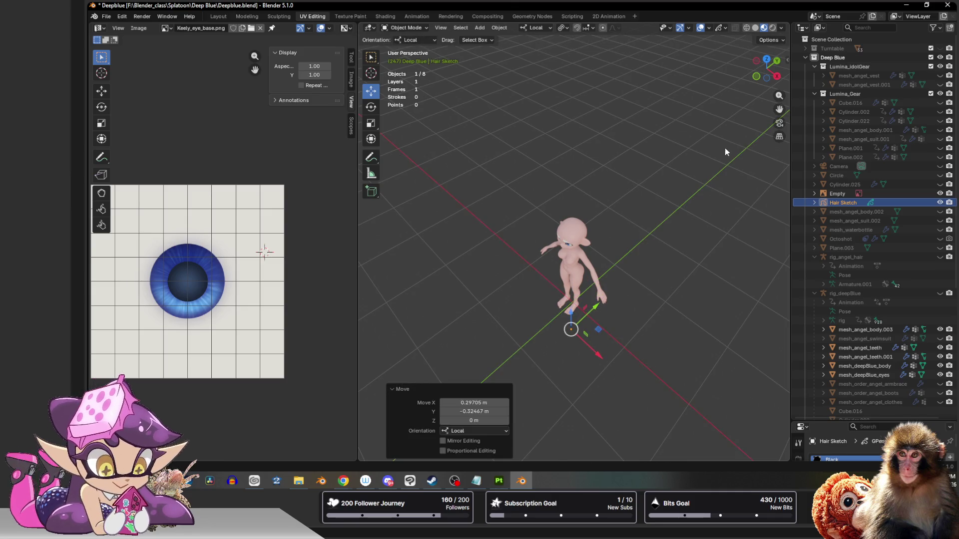
left_click(756, 77)
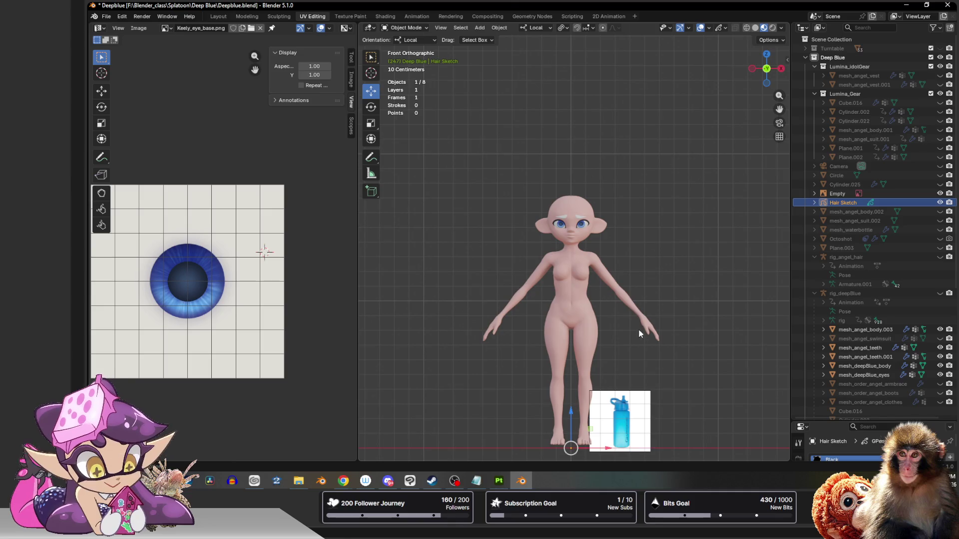
mouse_move(641, 333)
middle_mouse_down()
mouse_move(610, 380)
mouse_move(598, 338)
middle_mouse_up()
left_click_drag(598, 339, 601, 386)
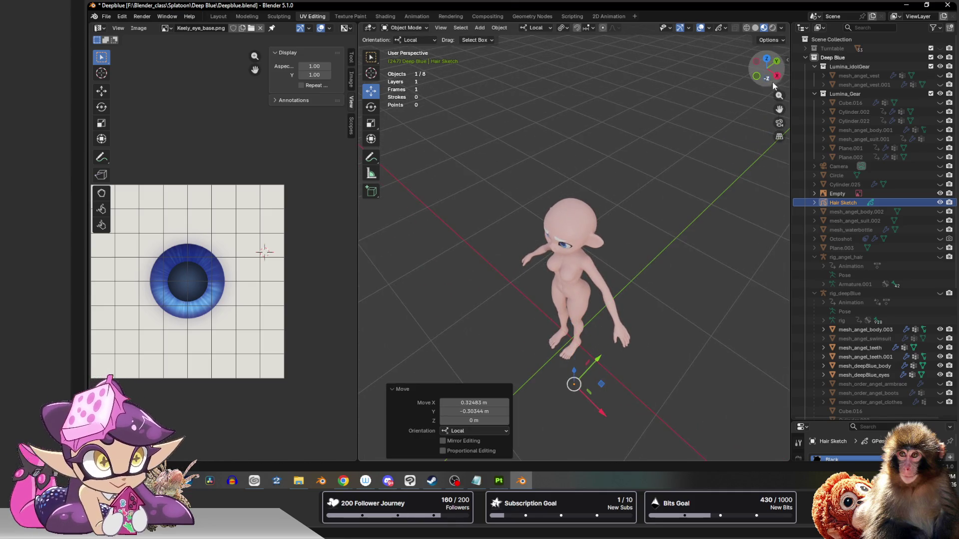
left_click(756, 77)
scroll(569, 242, "up", 5)
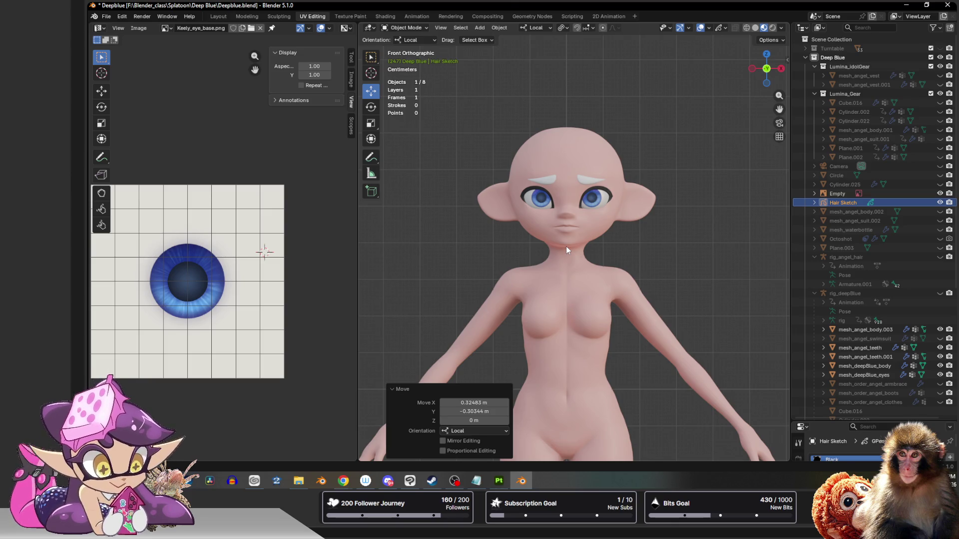
Step: Switch the Hair Sketch object from Object Mode into Draw Mode
left_click(479, 28)
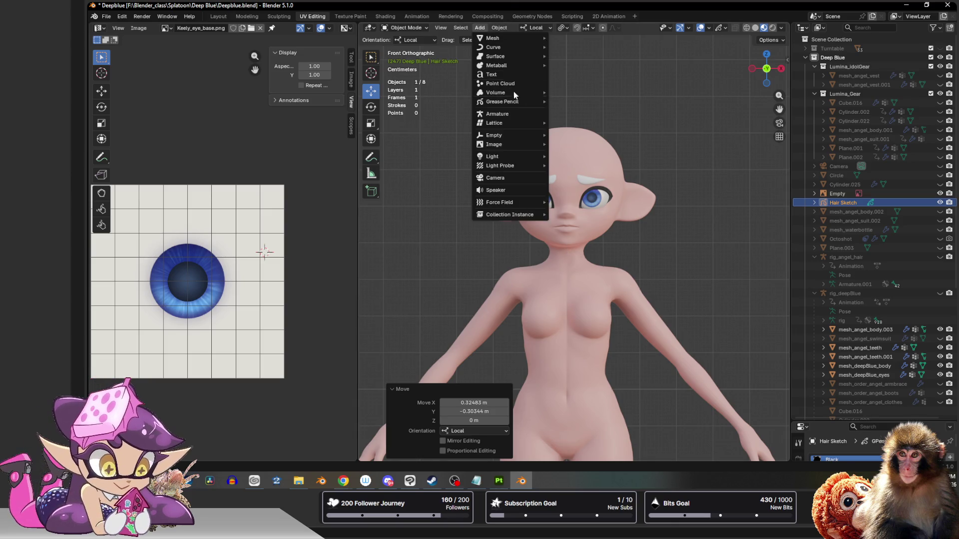
mouse_move(502, 102)
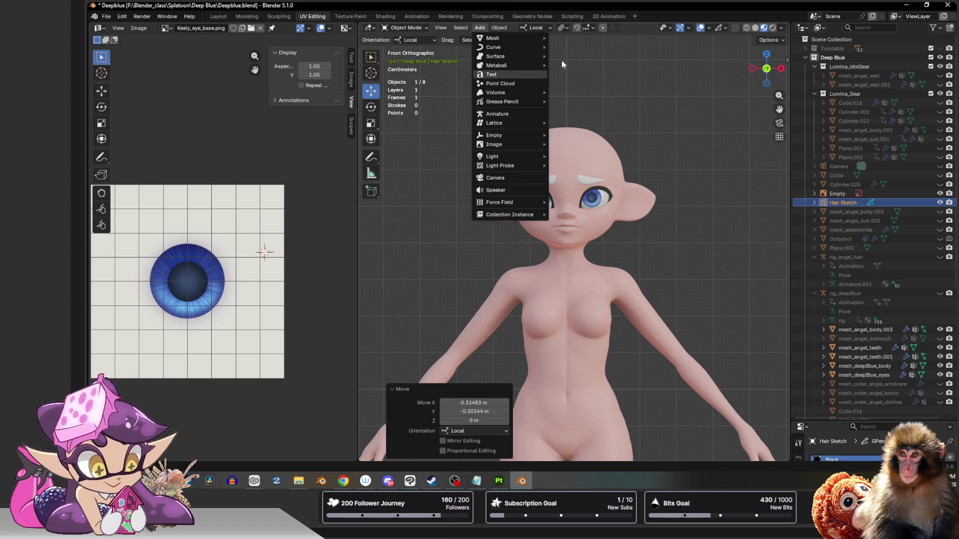
left_click(404, 28)
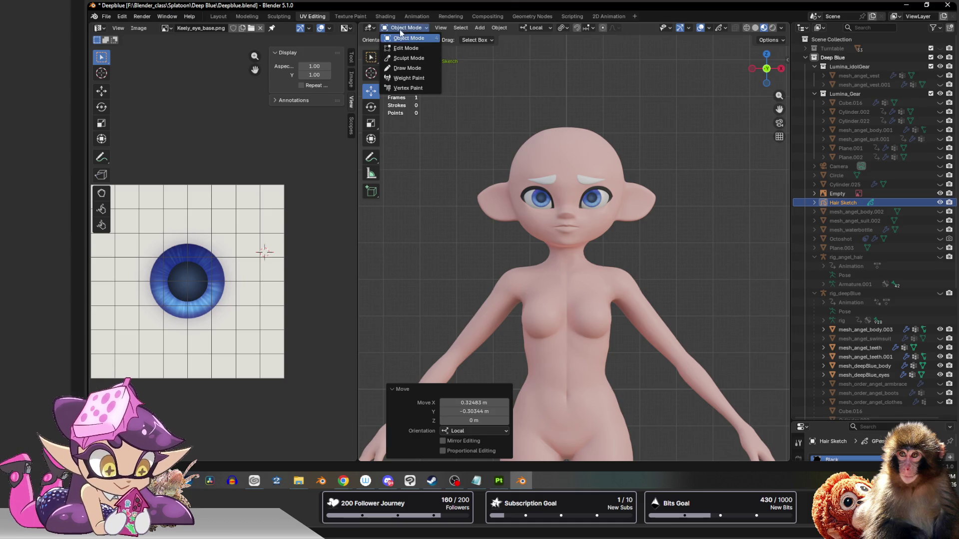
left_click(417, 70)
Step: Set pencil Strength to 1.0, undo the test strokes, and sketch the first hair line
mouse_move(580, 140)
left_mouse_down()
mouse_move(552, 172)
mouse_move(547, 296)
left_mouse_up()
left_click_drag(649, 44, 675, 44)
key("ctrl+z")
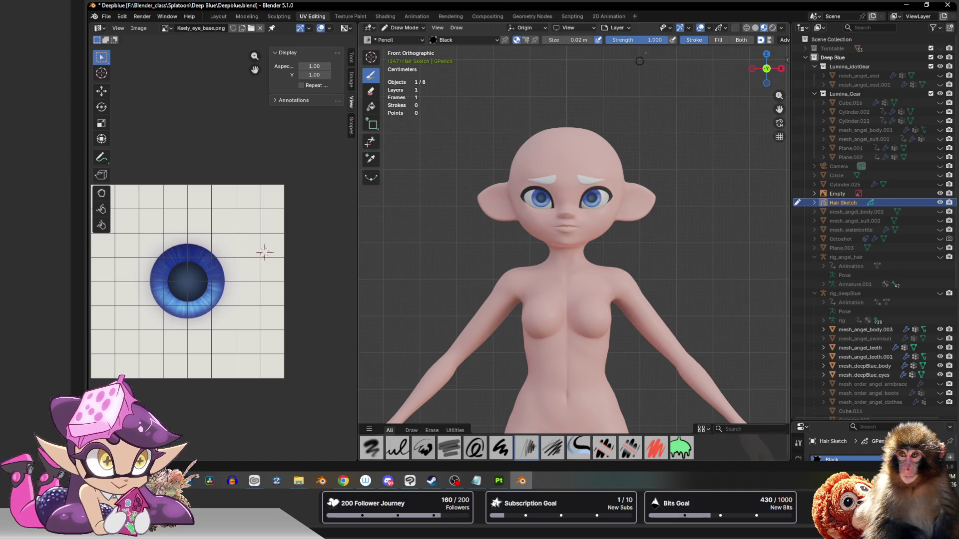
mouse_move(573, 130)
left_mouse_down()
mouse_move(590, 250)
mouse_move(567, 415)
left_mouse_up()
key("ctrl+z")
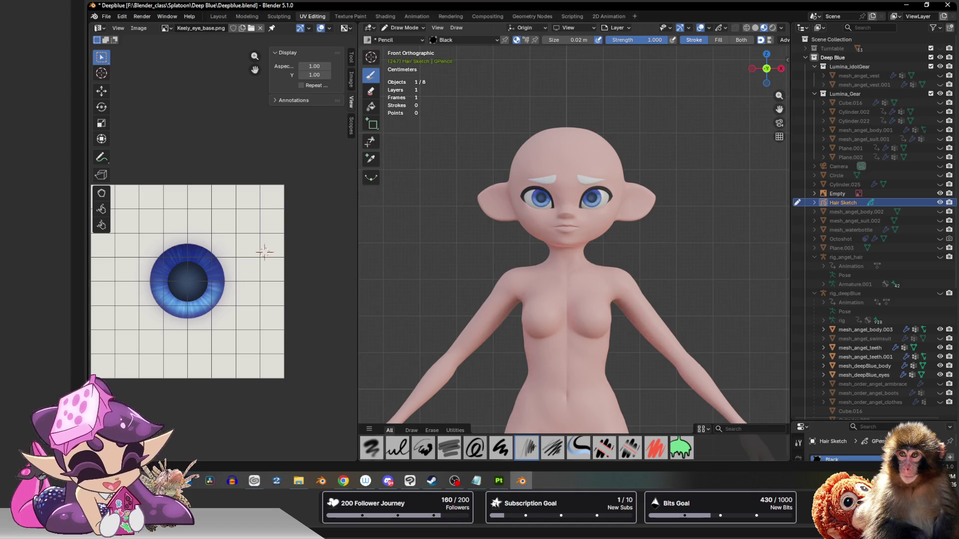
key("alt+Tab")
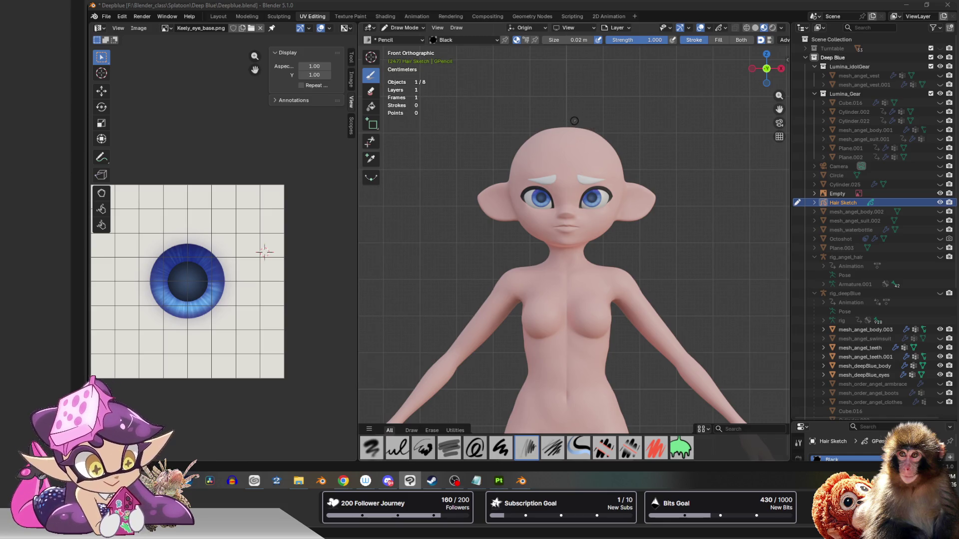
mouse_move(578, 114)
left_mouse_down()
mouse_move(574, 135)
mouse_move(625, 238)
mouse_move(628, 169)
left_mouse_up()
Step: Pencil-draw bangs, side strands from jaw to ear, and a hairline over the scalp
left_click_drag(628, 179, 624, 157)
mouse_move(578, 116)
left_mouse_down()
mouse_move(608, 122)
mouse_move(628, 146)
mouse_move(636, 215)
mouse_move(657, 249)
mouse_move(624, 234)
mouse_move(613, 244)
mouse_move(648, 243)
mouse_move(624, 199)
left_mouse_up()
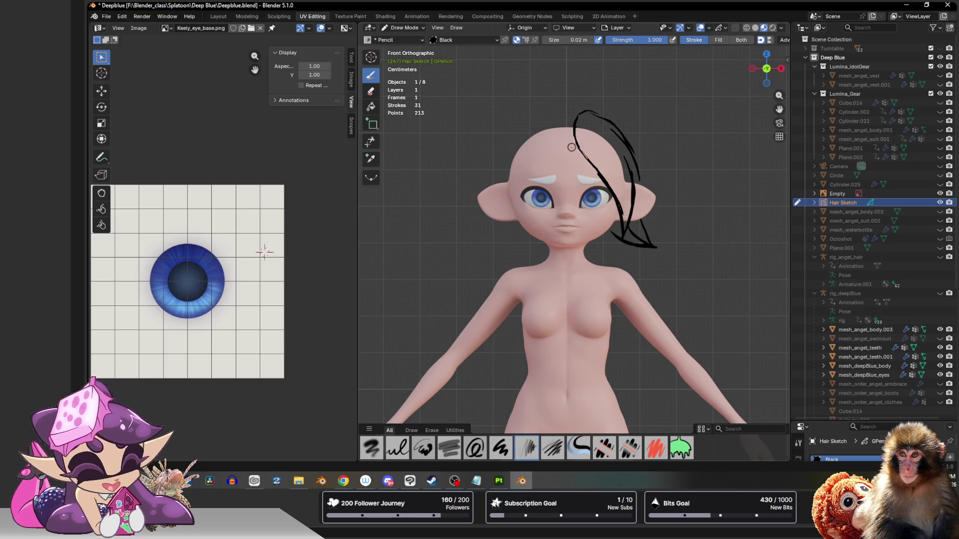
mouse_move(536, 176)
left_mouse_down()
mouse_move(575, 147)
mouse_move(533, 194)
mouse_move(522, 230)
mouse_move(531, 274)
mouse_move(502, 235)
left_mouse_up()
mouse_move(523, 268)
left_mouse_down()
mouse_move(501, 214)
mouse_move(506, 161)
left_mouse_up()
mouse_move(499, 228)
left_mouse_down()
mouse_move(510, 146)
mouse_move(531, 124)
left_mouse_up()
left_click_drag(501, 166, 552, 113)
mouse_move(535, 125)
left_mouse_down()
mouse_move(560, 110)
mouse_move(577, 114)
left_mouse_up()
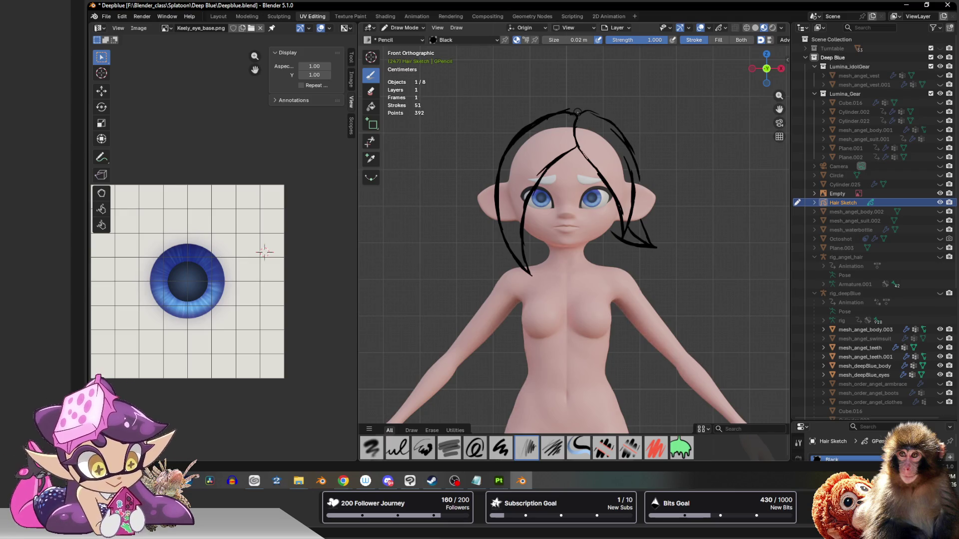
left_click_drag(612, 231, 586, 242)
mouse_move(525, 233)
left_mouse_down()
mouse_move(550, 248)
mouse_move(528, 225)
left_mouse_up()
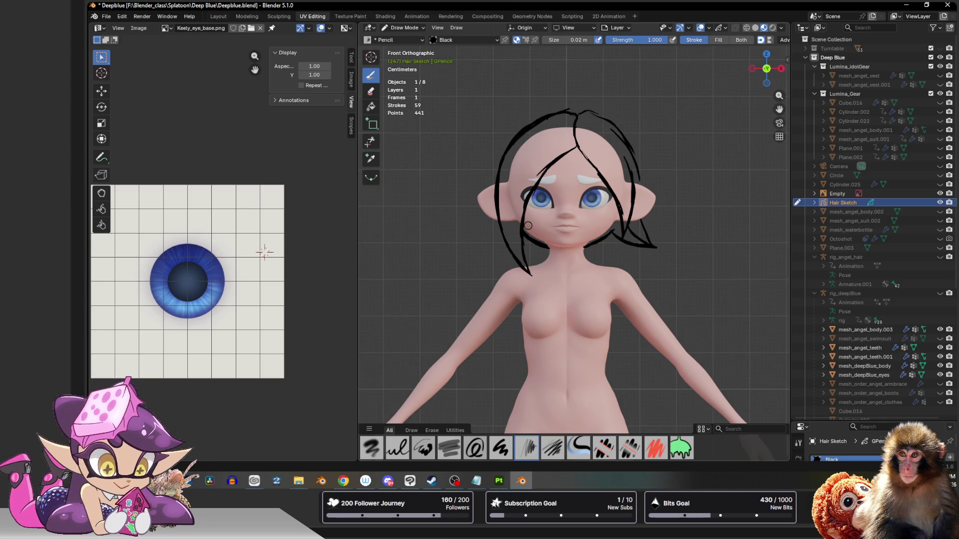
left_click_drag(630, 160, 638, 199)
left_click_drag(766, 68, 769, 70)
Step: From Right Orthographic view, draw hair strands down the side of the head
left_click(780, 68)
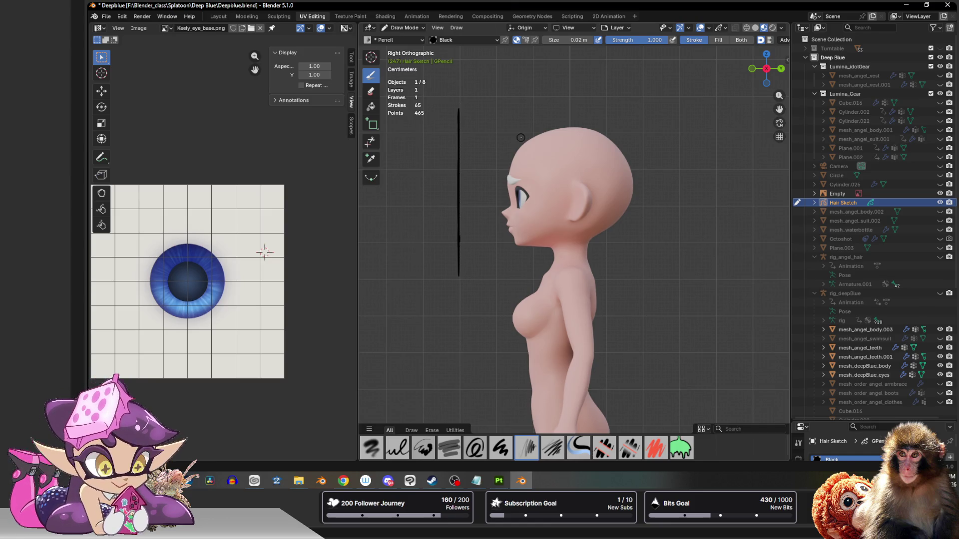
mouse_move(522, 128)
left_mouse_down()
mouse_move(519, 160)
mouse_move(534, 205)
left_mouse_up()
left_click_drag(520, 165, 572, 260)
left_click_drag(568, 208, 572, 252)
mouse_move(564, 178)
left_mouse_down()
mouse_move(571, 253)
mouse_move(568, 224)
left_mouse_up()
mouse_move(564, 173)
left_mouse_down()
mouse_move(588, 224)
mouse_move(579, 282)
mouse_move(611, 244)
mouse_move(617, 215)
mouse_move(613, 238)
left_mouse_up()
Step: Add strands at the back, a looping swirl by the ear, and begin the ponytail
mouse_move(620, 181)
left_mouse_down()
mouse_move(617, 205)
mouse_move(610, 192)
left_mouse_up()
mouse_move(590, 138)
left_mouse_down()
mouse_move(616, 181)
mouse_move(579, 131)
mouse_move(530, 117)
left_mouse_up()
mouse_move(590, 161)
left_mouse_down()
mouse_move(599, 176)
mouse_move(571, 150)
mouse_move(594, 139)
mouse_move(602, 172)
mouse_move(594, 140)
mouse_move(589, 174)
mouse_move(575, 150)
mouse_move(597, 160)
left_mouse_up()
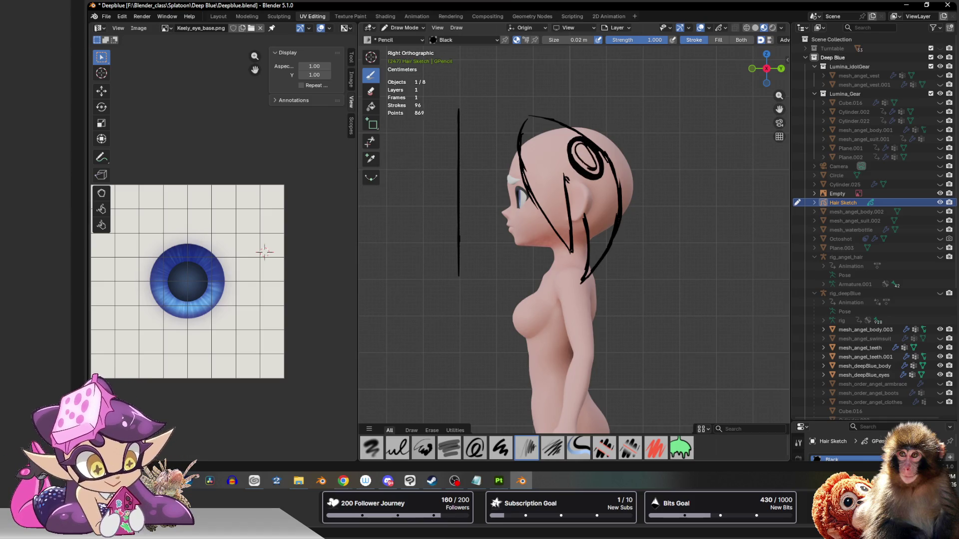
mouse_move(564, 122)
left_mouse_down()
mouse_move(603, 133)
mouse_move(640, 176)
mouse_move(638, 210)
mouse_move(583, 249)
left_mouse_up()
mouse_move(640, 152)
left_mouse_down()
mouse_move(646, 166)
mouse_move(632, 165)
mouse_move(644, 183)
mouse_move(634, 149)
mouse_move(666, 137)
mouse_move(680, 160)
mouse_move(668, 193)
mouse_move(646, 186)
mouse_move(693, 221)
mouse_move(658, 225)
mouse_move(640, 208)
mouse_move(652, 252)
mouse_move(667, 230)
mouse_move(644, 193)
mouse_move(654, 176)
left_mouse_up()
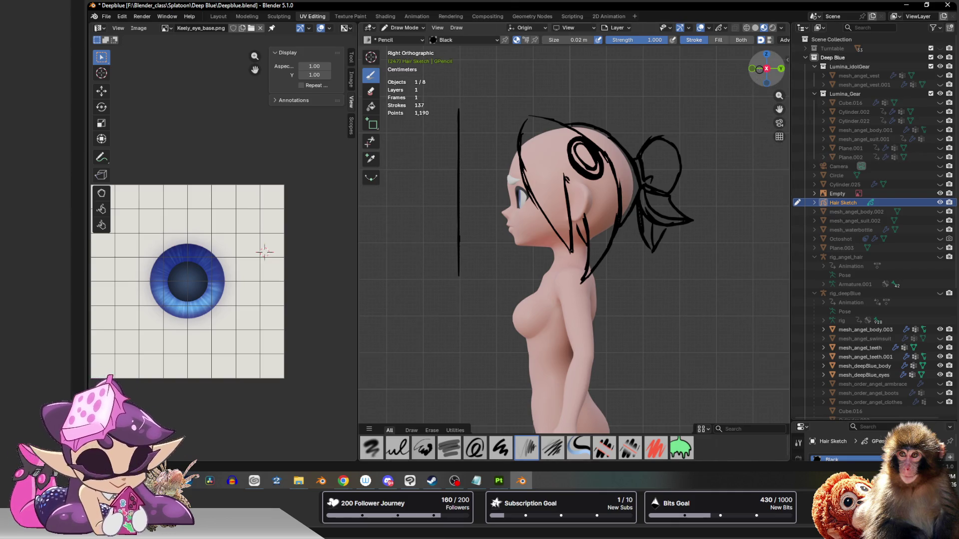
scroll(528, 100, "down", 5)
mouse_move(557, 149)
middle_mouse_down()
mouse_move(505, 172)
mouse_move(572, 172)
mouse_move(511, 183)
mouse_move(523, 175)
middle_mouse_up()
scroll(549, 152, "up", 5)
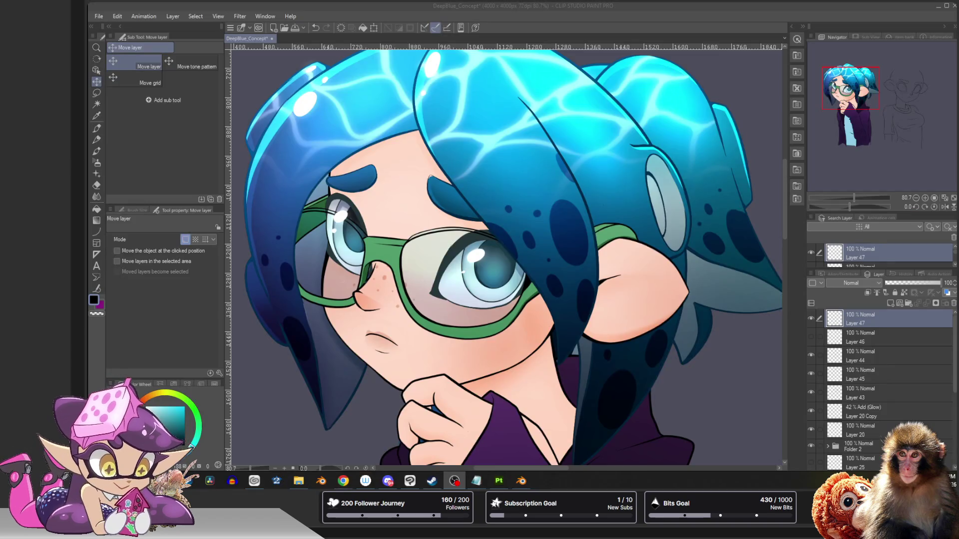
scroll(485, 163, "down", 1)
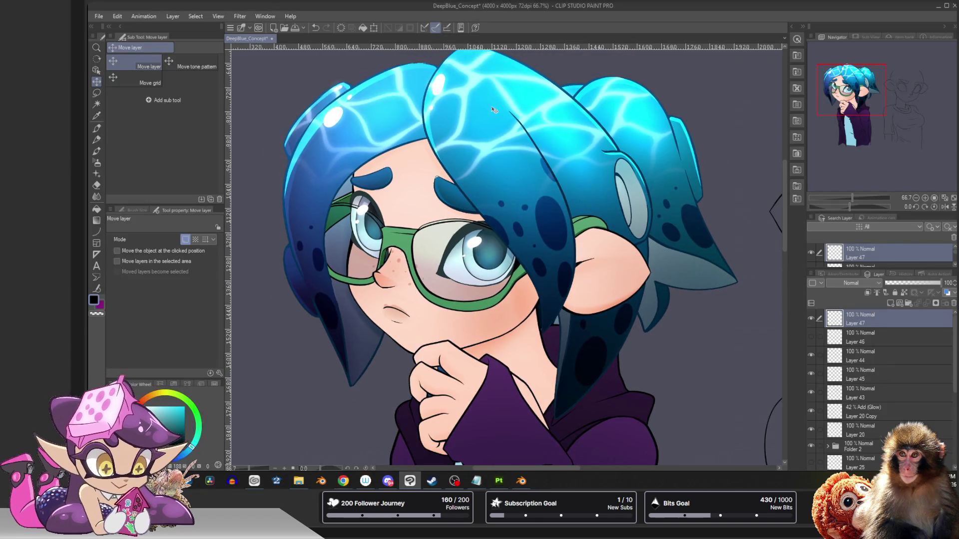
key("alt")
scroll(506, 239, "down", 3)
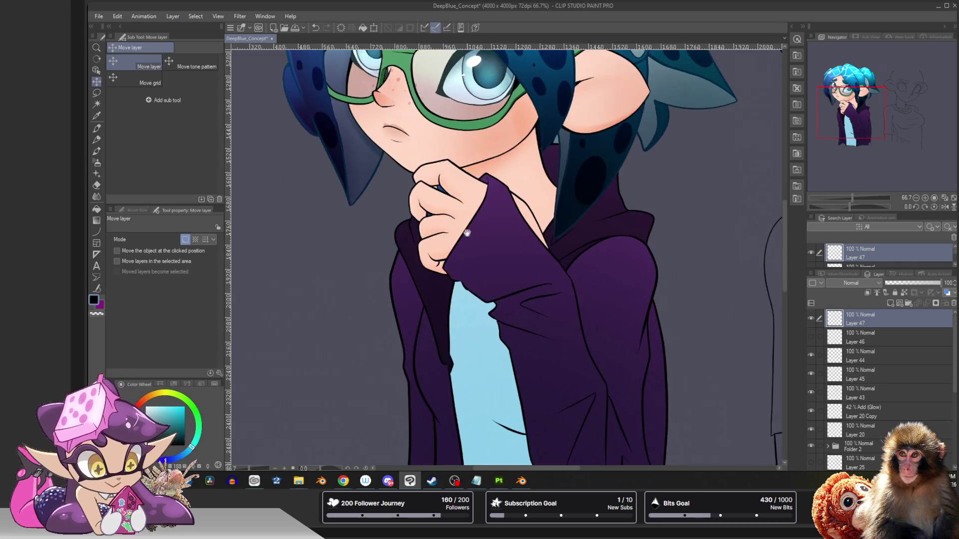
scroll(466, 206, "up", 1)
scroll(462, 222, "up", 3)
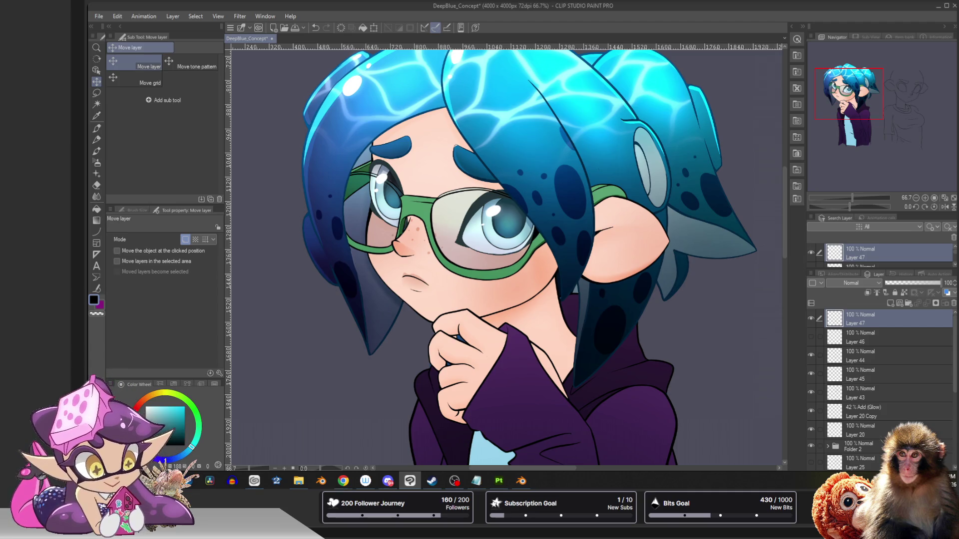
key("alt+Tab")
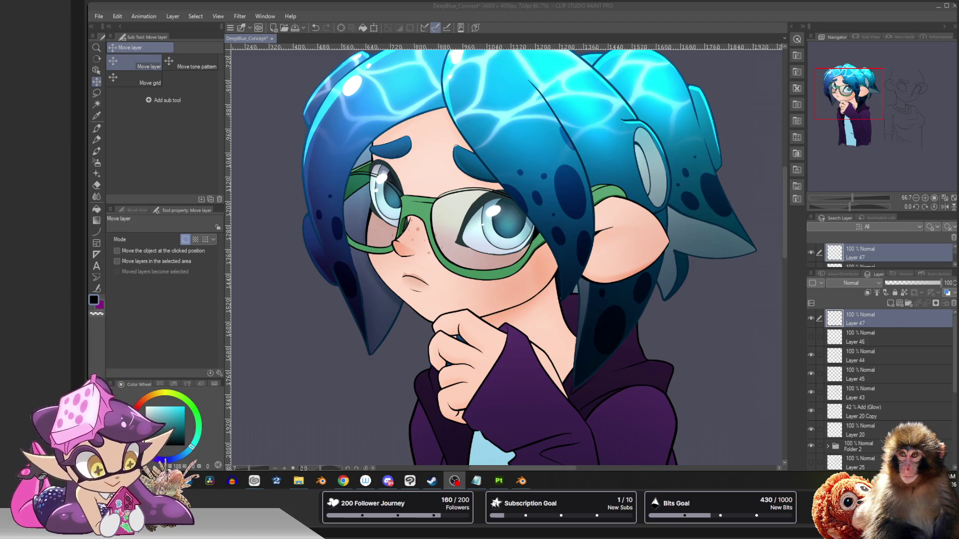
key("alt+Tab")
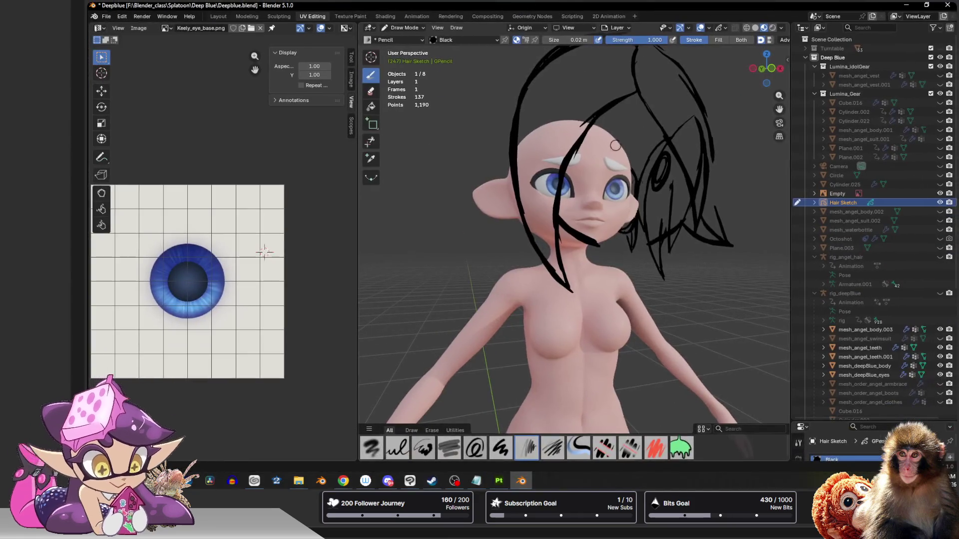
Step: Check the Hair Sketch from Right and Front orthographic views
scroll(574, 245, "down", 5)
middle_click_drag(574, 244, 561, 245)
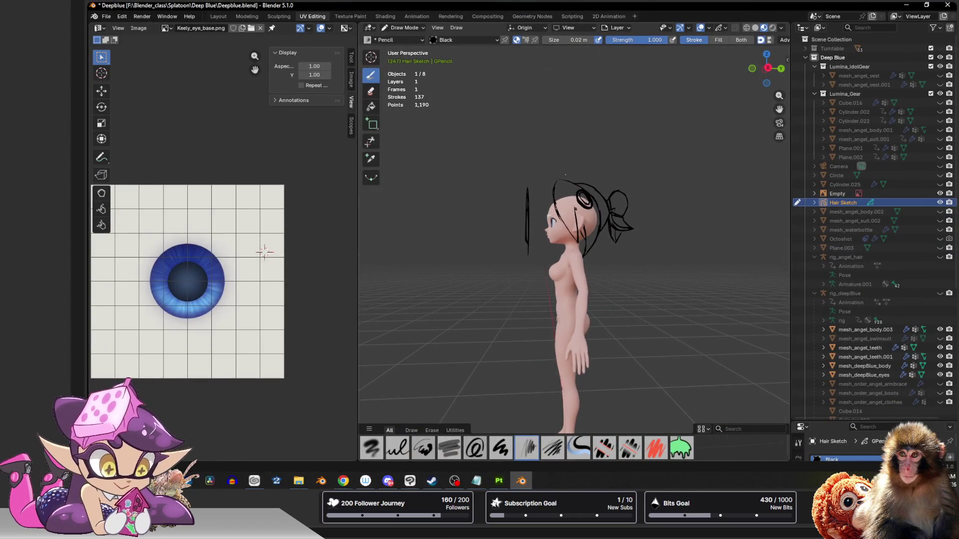
left_click(768, 67)
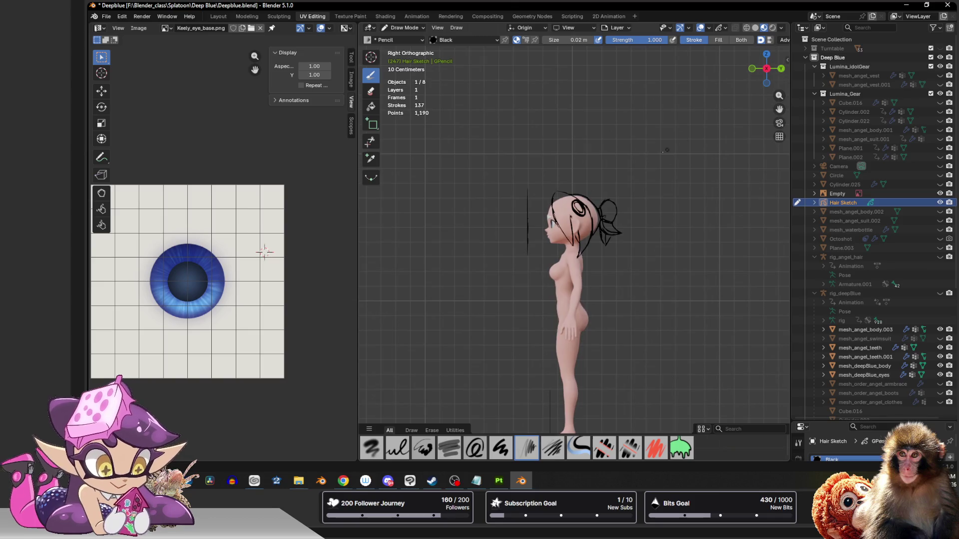
scroll(638, 165, "up", 2)
scroll(638, 165, "up", 3)
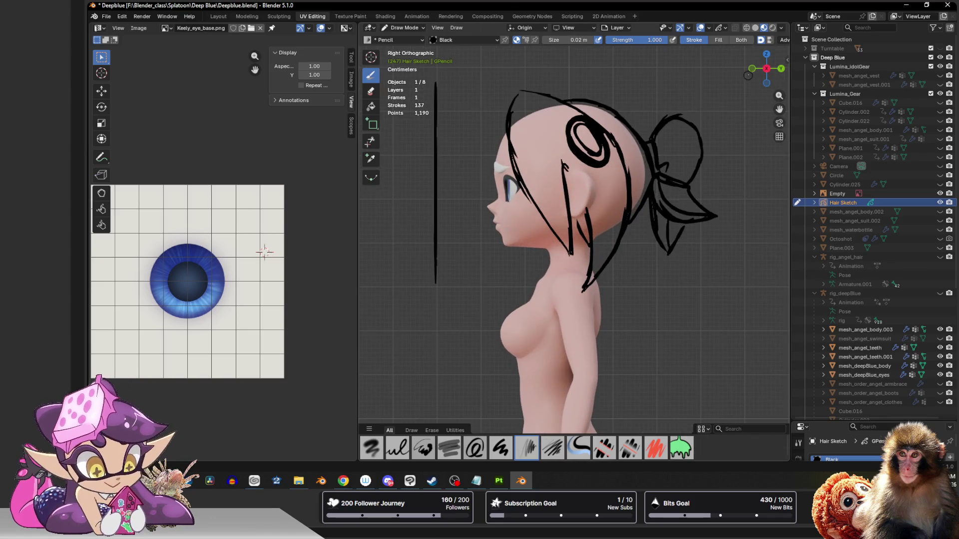
left_click(752, 66)
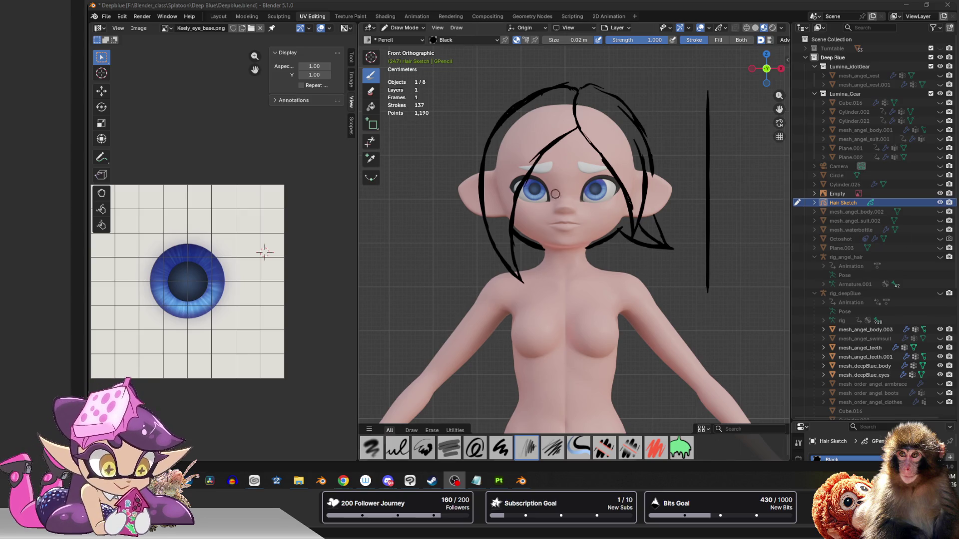
Step: Orbit around the character and its hair sketch, then return to Object Mode
scroll(611, 183, "up", 1)
scroll(613, 183, "down", 3)
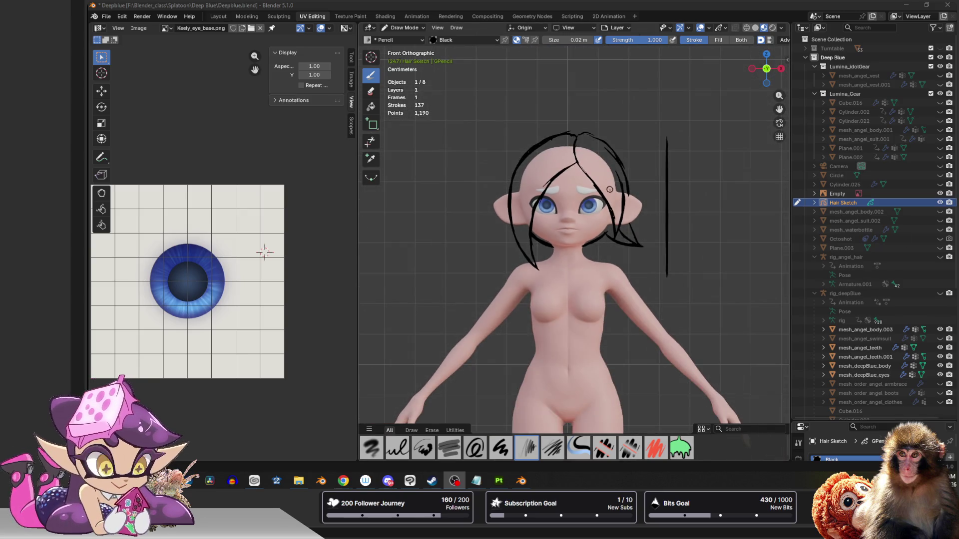
scroll(610, 193, "up", 2)
middle_click_drag(512, 137, 572, 131)
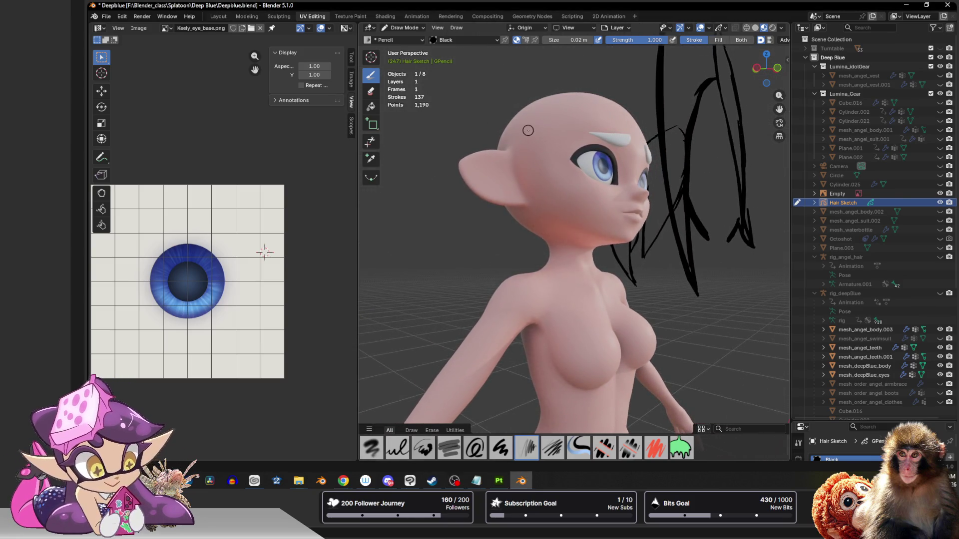
mouse_move(565, 209)
middle_mouse_down()
mouse_move(593, 198)
mouse_move(571, 199)
middle_mouse_up()
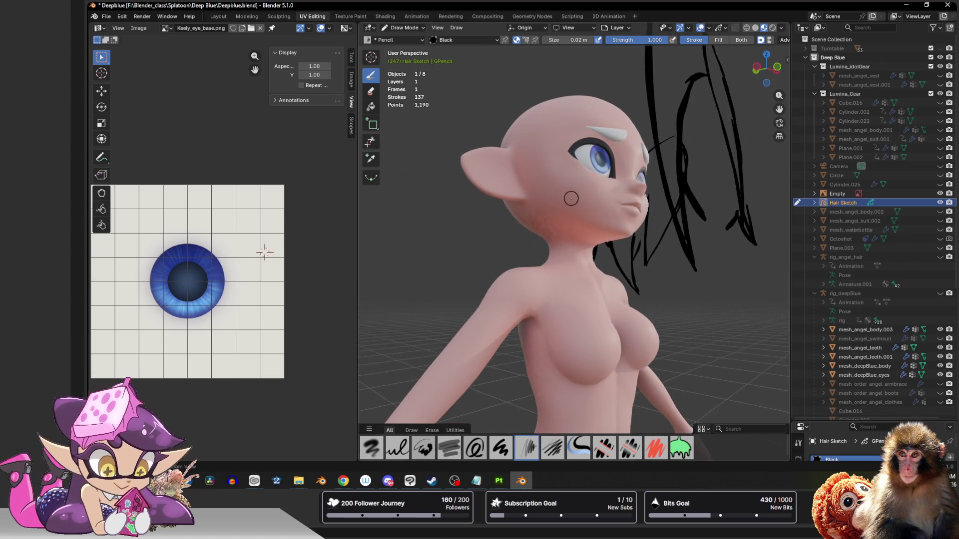
mouse_move(534, 84)
middle_mouse_down()
mouse_move(492, 88)
mouse_move(564, 60)
middle_mouse_up()
key("ctrl+Tab")
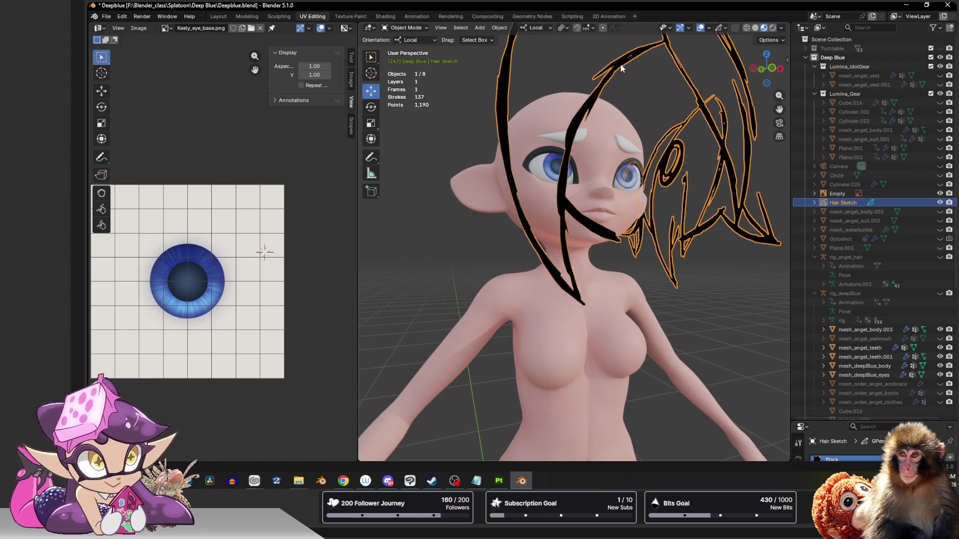
Step: Hide the Hair Sketch object, leaving the bald pink character body alone in view
key("h")
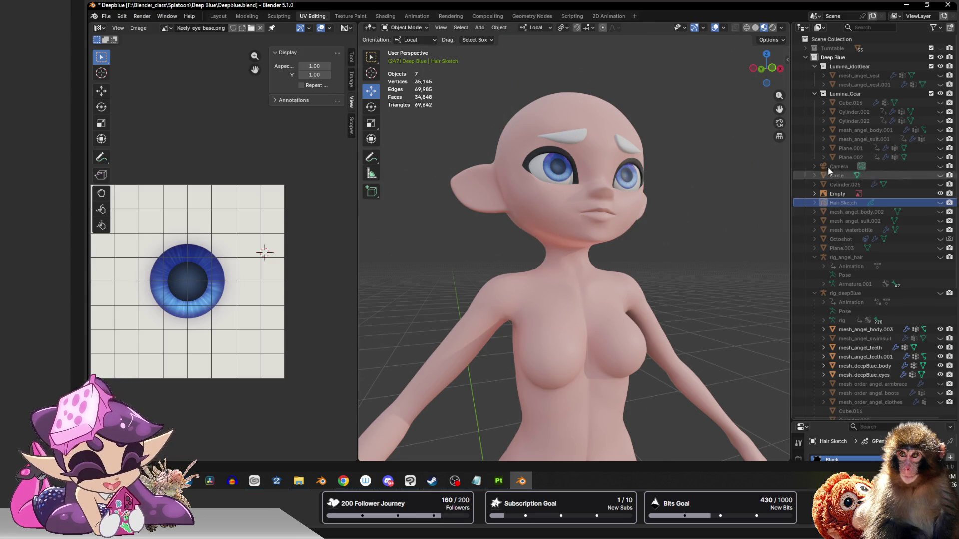
left_click(482, 27)
mouse_move(490, 39)
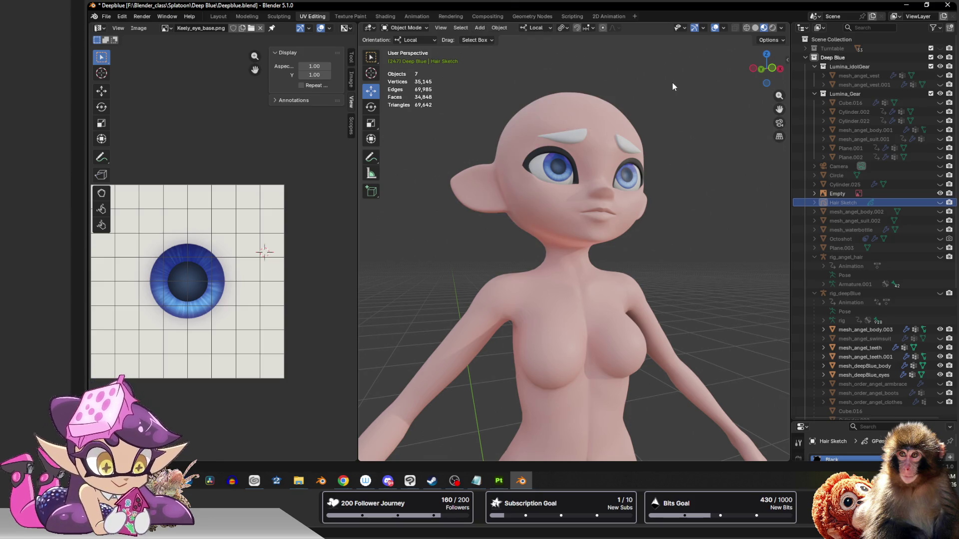
scroll(669, 83, "down", 5)
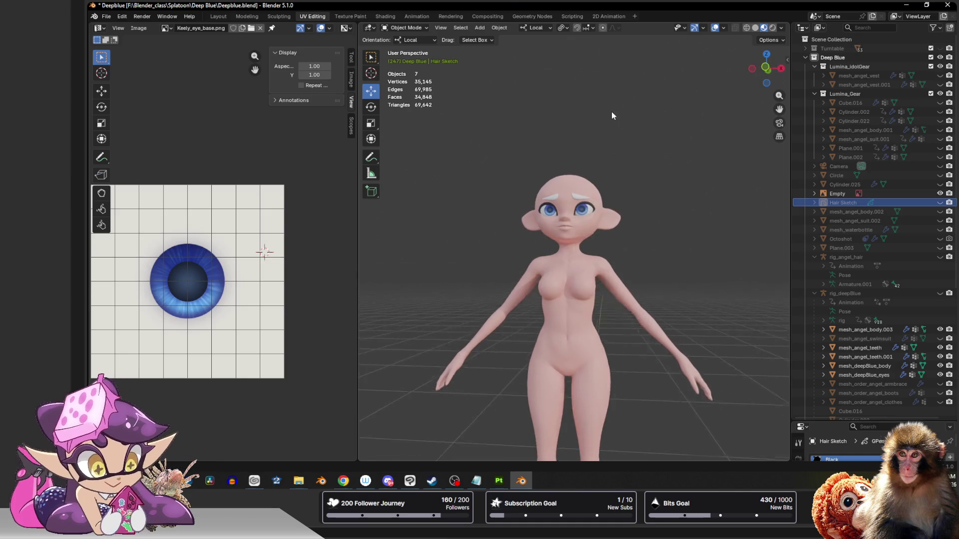
scroll(621, 114, "up", 3)
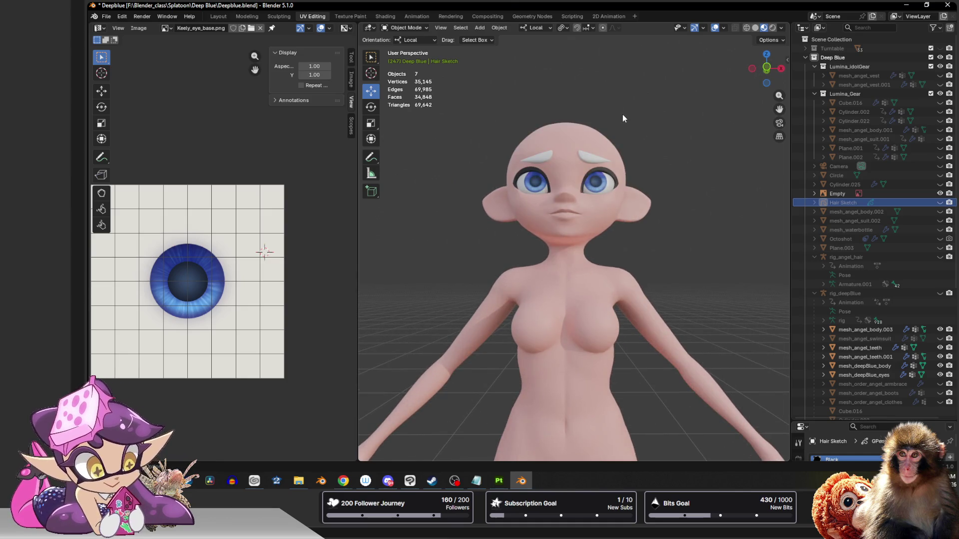
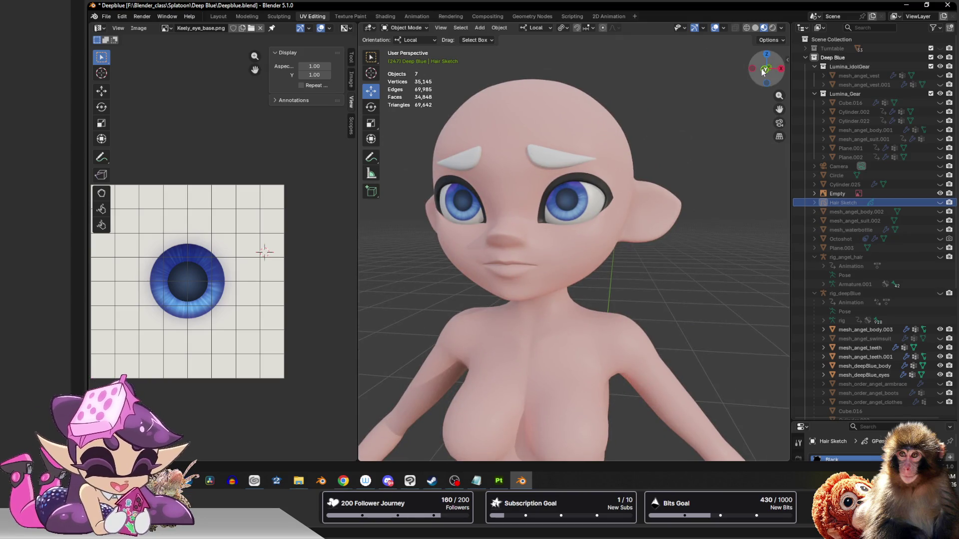
Step: Add a cube mesh and reset its location to the world origin
left_click(478, 29)
mouse_move(492, 40)
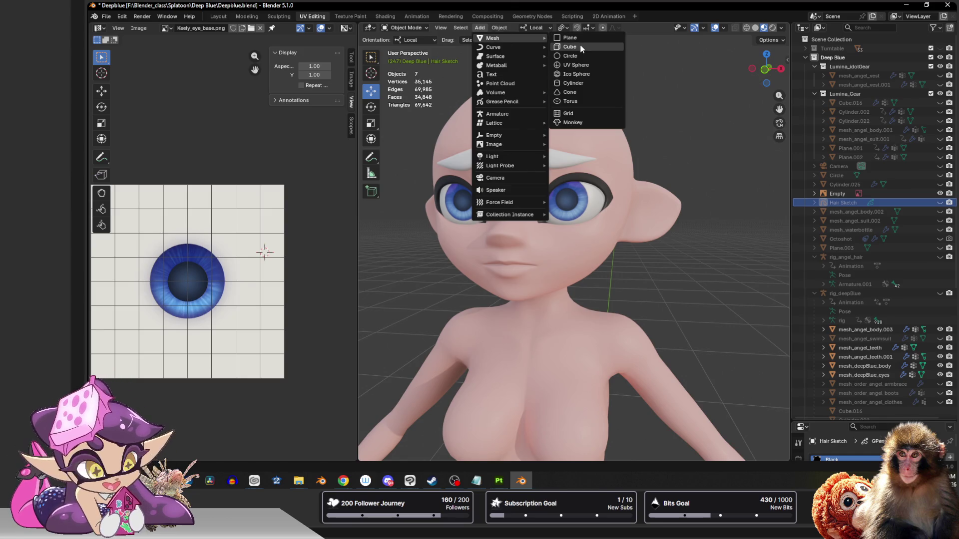
left_click(580, 45)
scroll(594, 225, "down", 5)
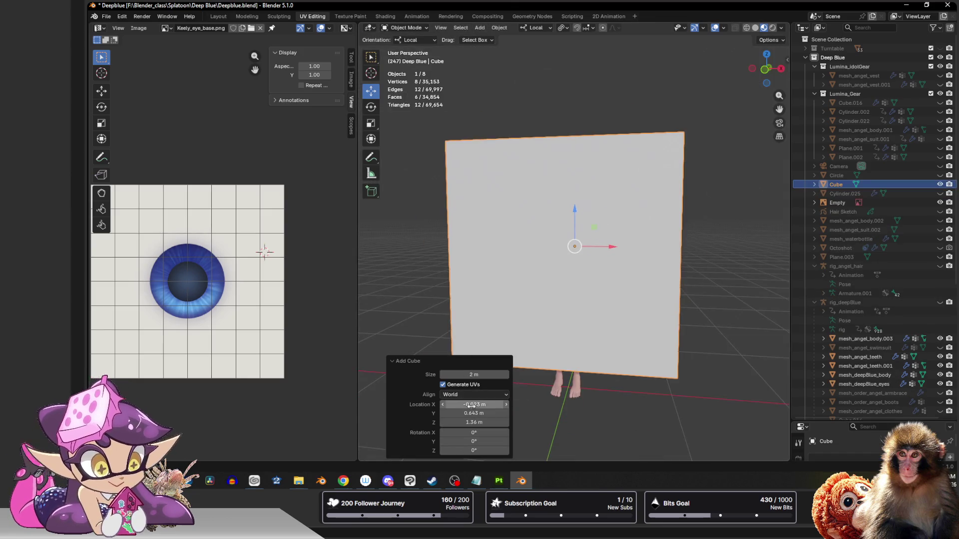
left_click_drag(470, 405, 470, 423)
type("0")
key("Return")
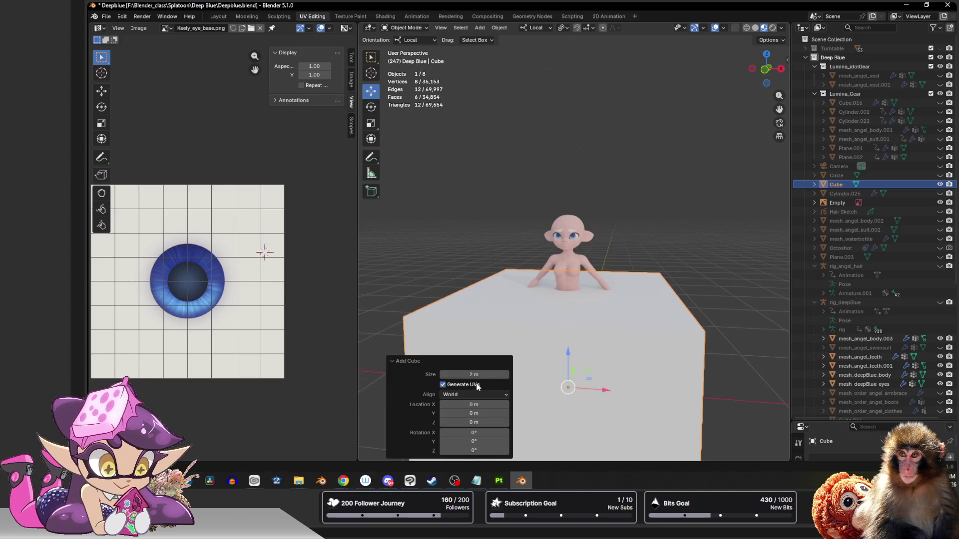
Step: In Edit Mode, shrink the cube and raise it from the feet to face height
key("Tab")
middle_click_drag(587, 300, 596, 336)
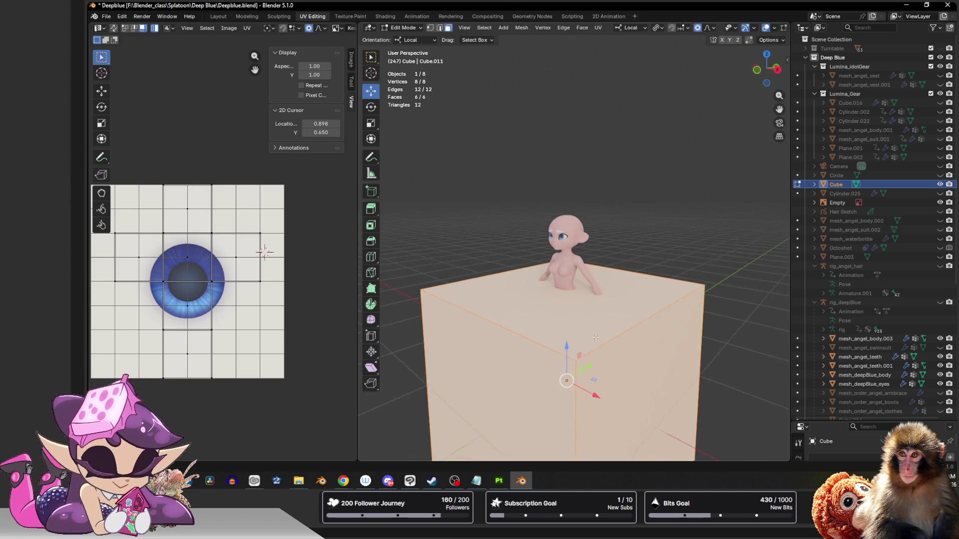
key("shift+space")
key("s")
left_click_drag(581, 427, 572, 415)
key("shift+space")
key("g")
middle_click_drag(572, 415, 581, 381)
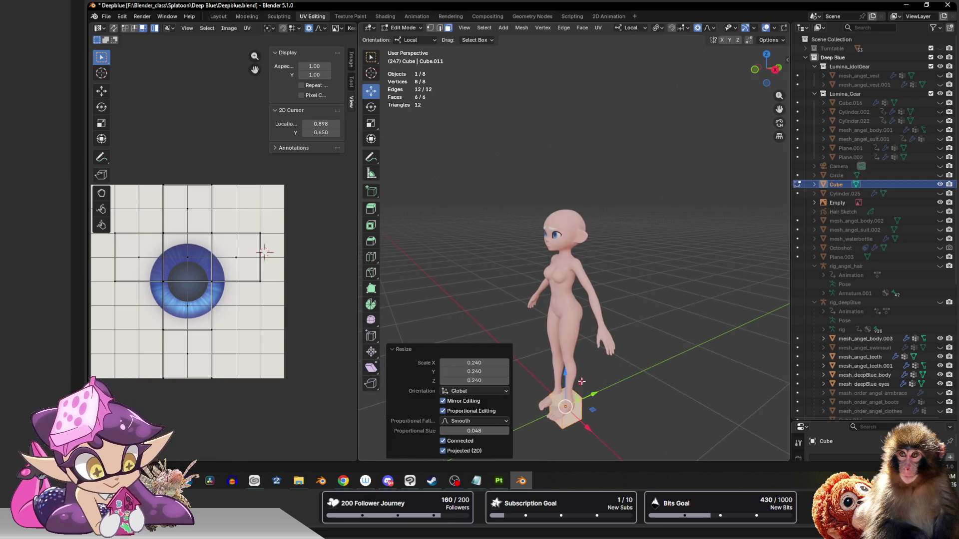
key("g")
left_click(569, 244)
Step: Rescale the cube to about 0.435 to suit the face, checking from side and front views
scroll(549, 250, "up", 2)
key("shift+space")
key("s")
mouse_move(541, 277)
left_mouse_down()
mouse_move(536, 263)
mouse_move(549, 295)
left_mouse_up()
middle_click_drag(549, 295, 649, 280)
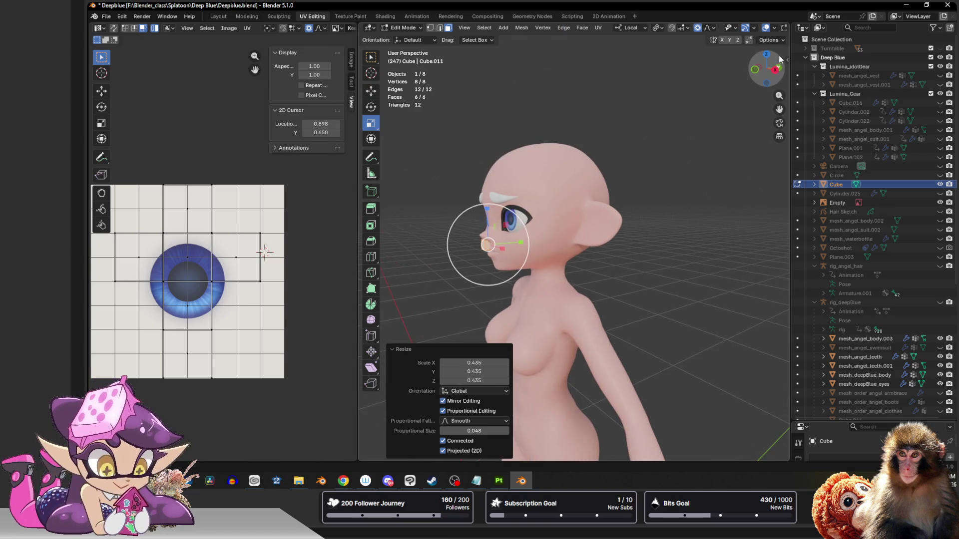
left_click(755, 69)
key("shift+space")
Step: Raise the cube to between the eyes and add a loop cut through it
key("g")
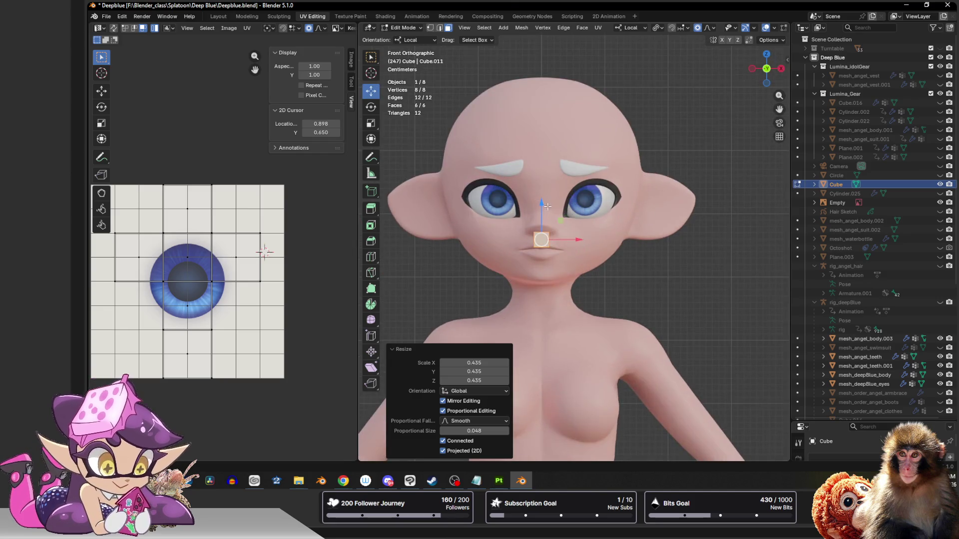
left_click_drag(542, 205, 544, 164)
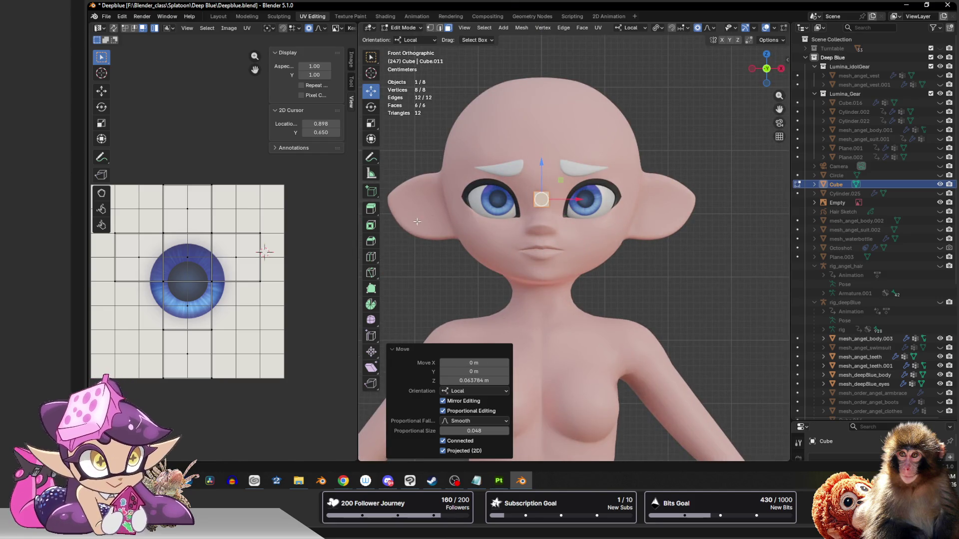
left_click(370, 257)
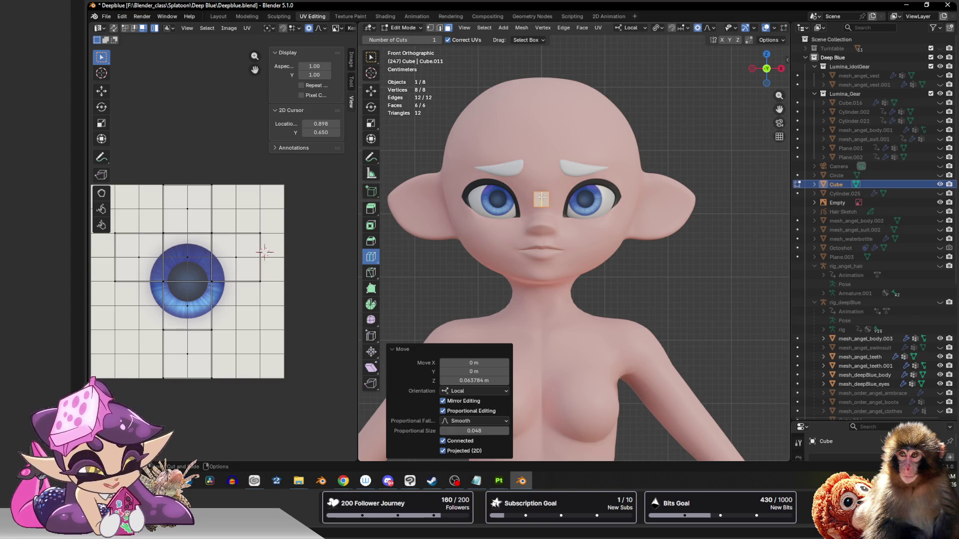
left_click(541, 199)
Step: Delete the first unwanted faces of the cube
key("shift+space")
key("r")
key("x")
left_click(539, 199)
middle_click_drag(539, 199, 632, 178)
scroll(631, 179, "up", 3)
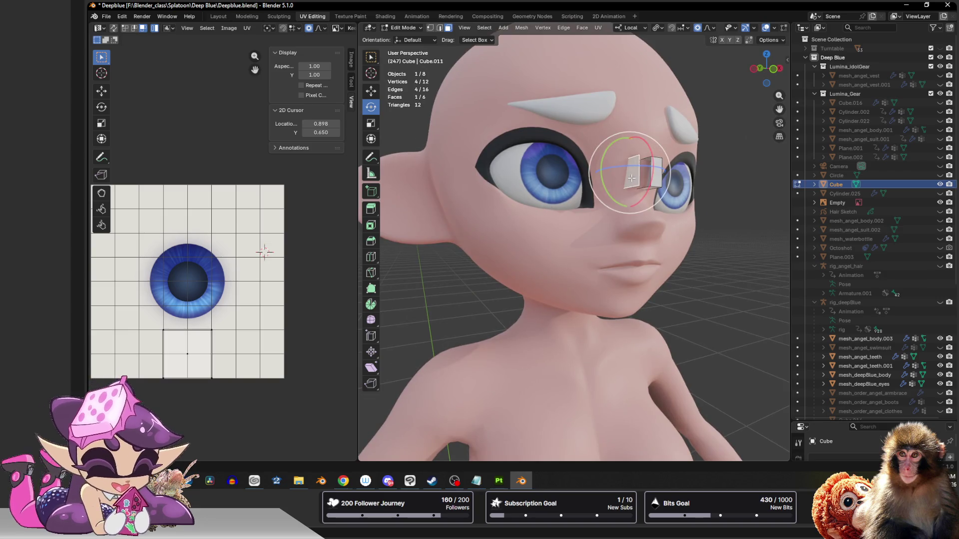
key("x")
left_click(632, 179)
Step: Switch to edge selection and select an edge loop around the cube
key("2")
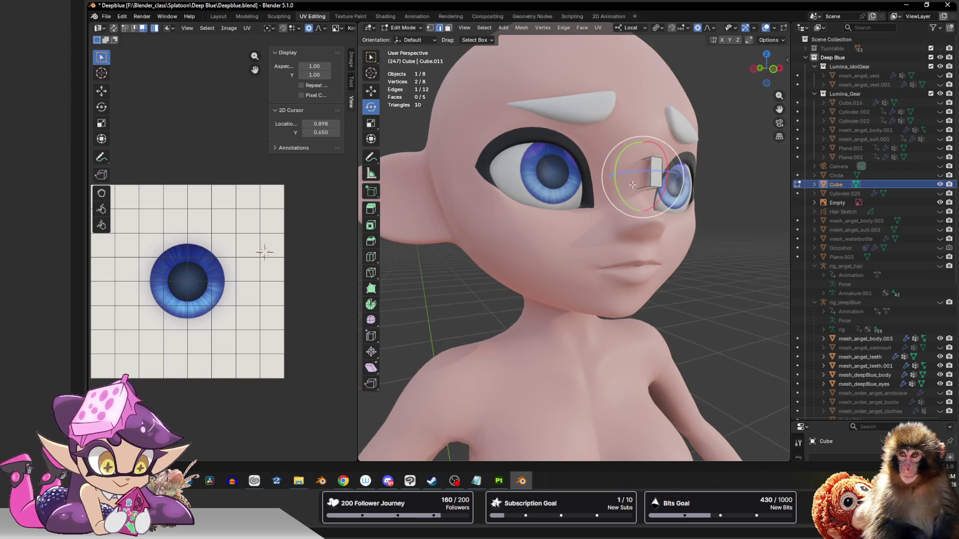
middle_click_drag(634, 183, 660, 195)
key("shift+space")
key("g")
left_click(658, 177, "alt")
left_click(653, 203, "alt")
middle_click_drag(641, 204, 700, 218)
Step: Select a face loop and delete the remaining extra faces, leaving one face
key("alt+a")
left_click(702, 235, "alt")
key("x")
left_click(696, 234)
left_click(684, 223)
key("x")
left_click(699, 227)
Step: From the front view, raise the remaining face slightly with soft proportional falloff
key("a")
left_click(776, 71)
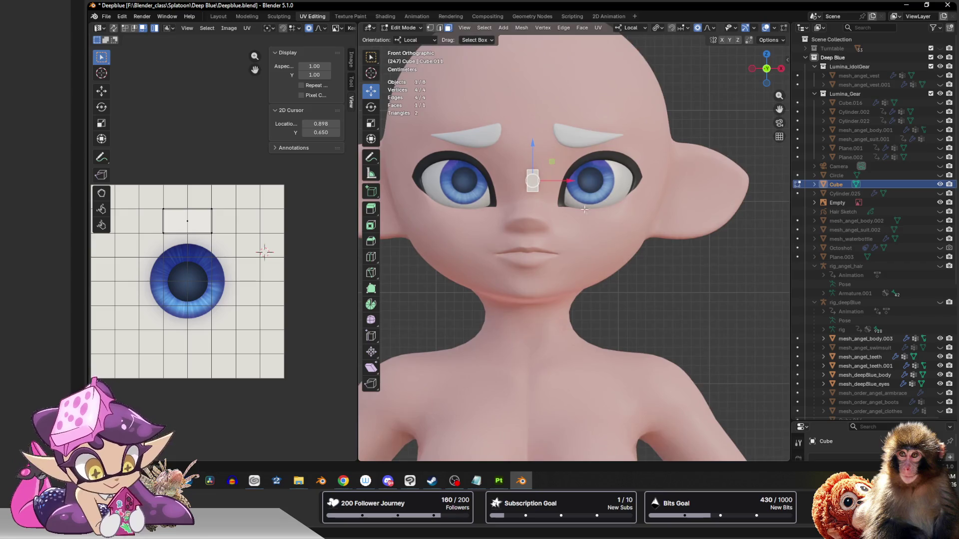
scroll(593, 213, "up", 3)
mouse_move(556, 176)
left_mouse_down()
mouse_move(556, 162)
mouse_move(555, 180)
mouse_move(610, 191)
left_mouse_up()
Step: Extrude the face's right edge into a second face to the right
left_click(563, 183)
key("shift+space")
key("e")
left_click(578, 203)
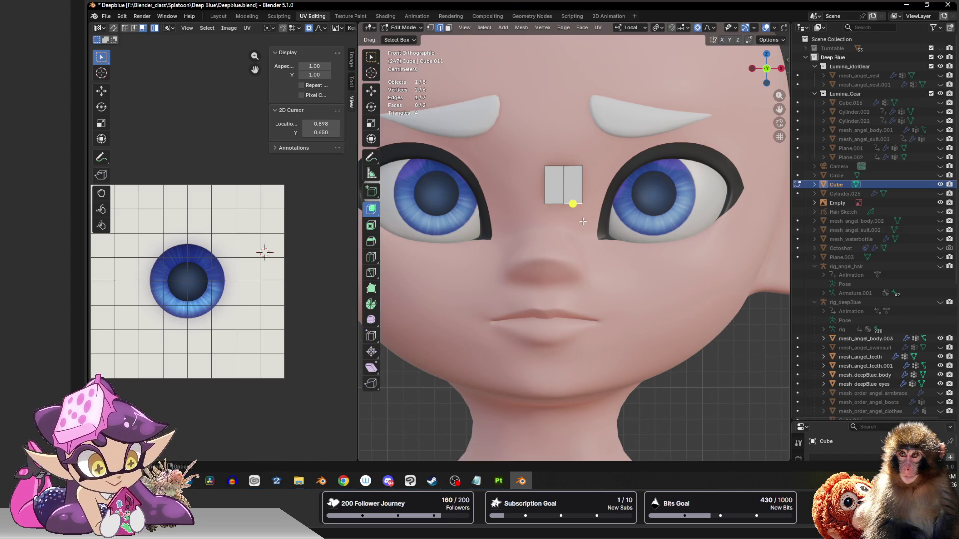
Step: Extrude the edge down and right, rotating about -46 degrees, to run under the right eye
key("shift+space")
key("e")
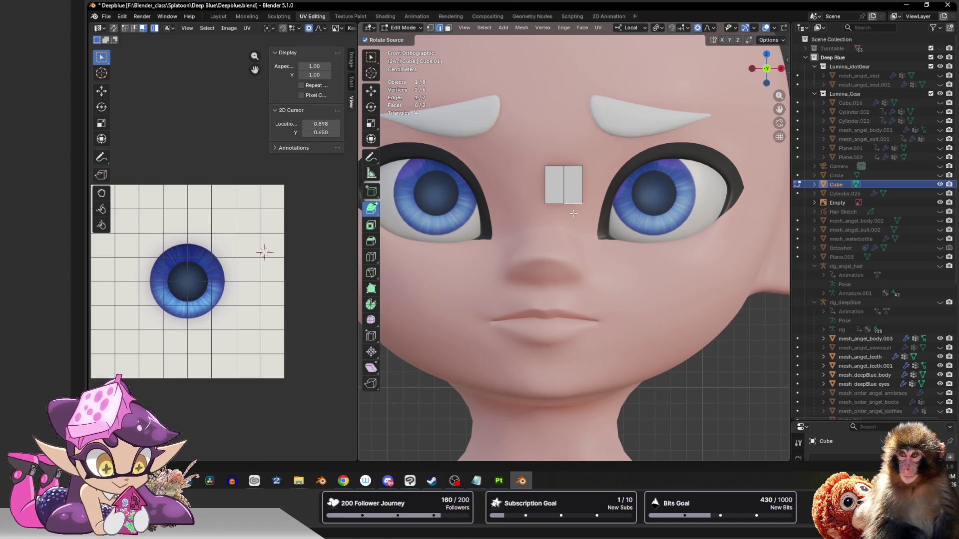
mouse_move(573, 212)
left_mouse_down()
mouse_move(598, 269)
mouse_move(575, 248)
mouse_move(595, 240)
left_mouse_up()
key("shift+space")
key("r")
key("shift+space")
key("g")
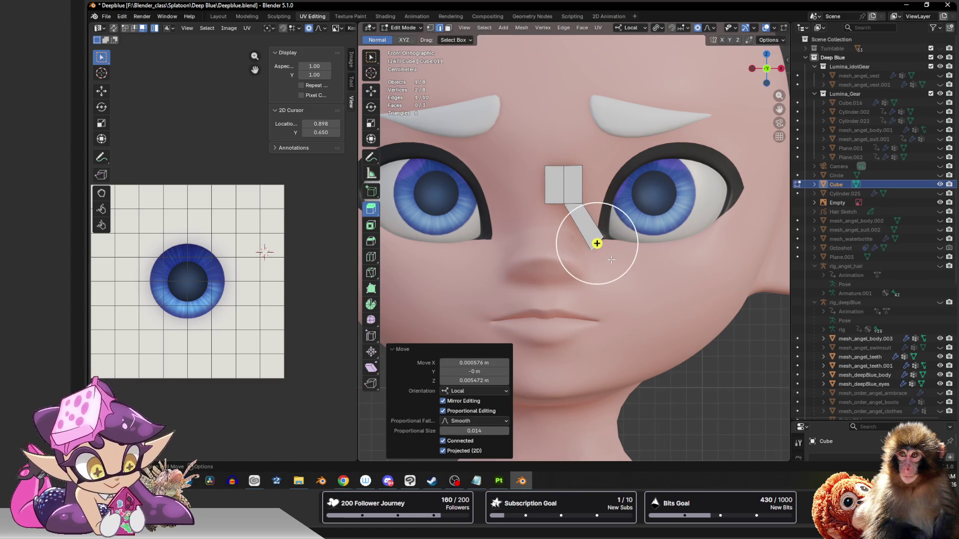
key("e")
left_click(653, 262)
key("shift+space")
key("r")
key("shift+space")
key("g")
mouse_move(653, 260)
left_mouse_down()
mouse_move(719, 255)
mouse_move(693, 235)
mouse_move(759, 211)
mouse_move(771, 226)
left_mouse_up()
Step: Extend the strip to the eye's outer corner, bend it -49.5 degrees upward, then leave Edit Mode
key("shift+space")
key("e")
key("shift+space")
key("r")
key("shift+space")
key("e")
key("shift+space")
key("r")
key("e")
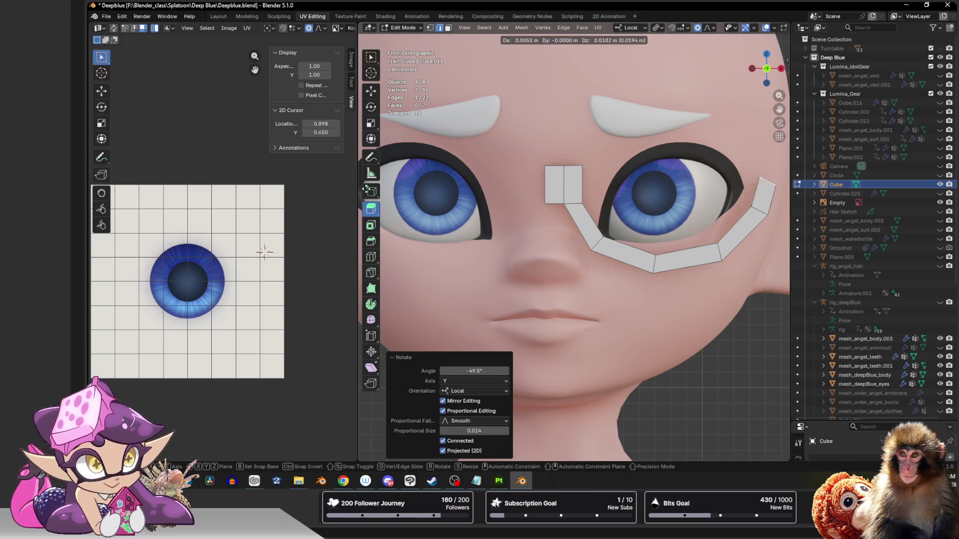
left_click(755, 154)
left_click_drag(724, 170, 728, 149)
key("Tab")
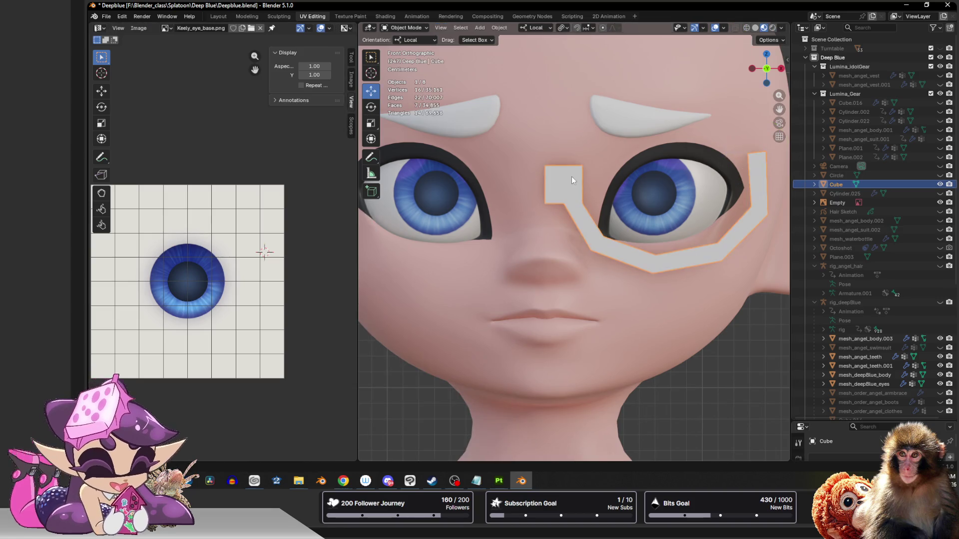
Step: Add a Mirror modifier to the frame in the Modifiers properties
left_click_drag(840, 421, 819, 234)
left_click(798, 371)
left_click(835, 276)
left_click(814, 276)
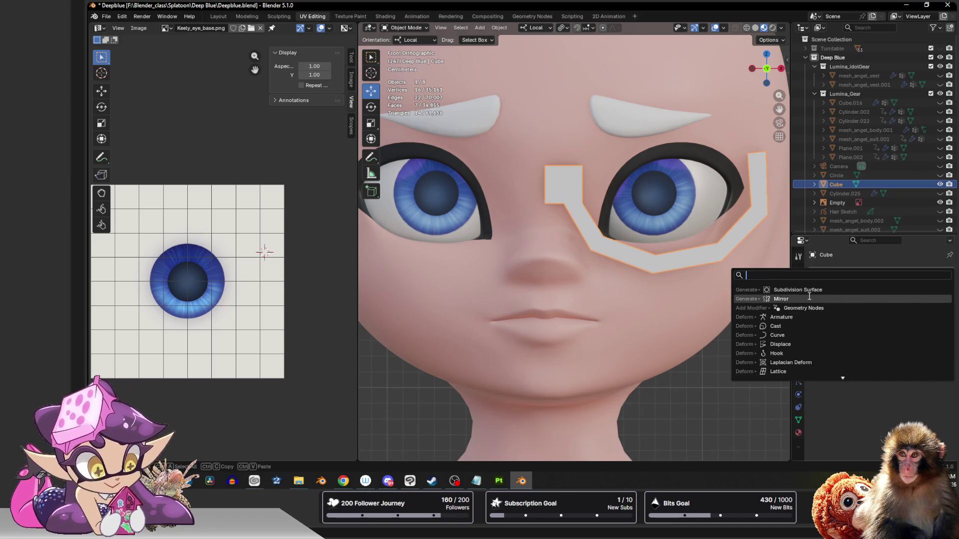
left_click(812, 299)
scroll(615, 187, "down", 5)
Step: In Edit Mode, push the glasses frame forward along Y, away from the face
middle_click_drag(698, 139, 549, 214)
key("Tab")
scroll(436, 231, "up", 5)
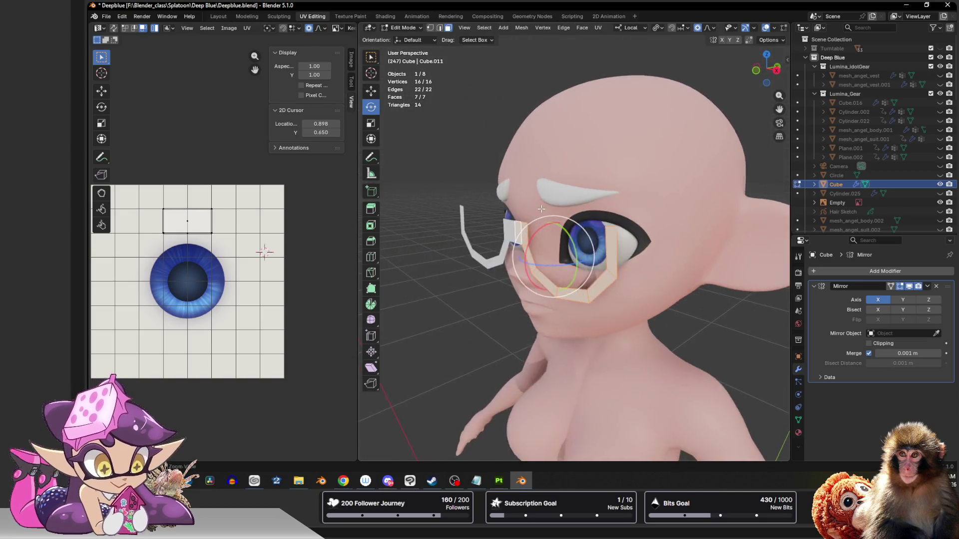
key("shift+space")
key("g")
left_click_drag(542, 281, 539, 281)
scroll(495, 231, "down", 3)
mouse_move(495, 231)
middle_mouse_down()
mouse_move(591, 213)
mouse_move(529, 223)
middle_mouse_up()
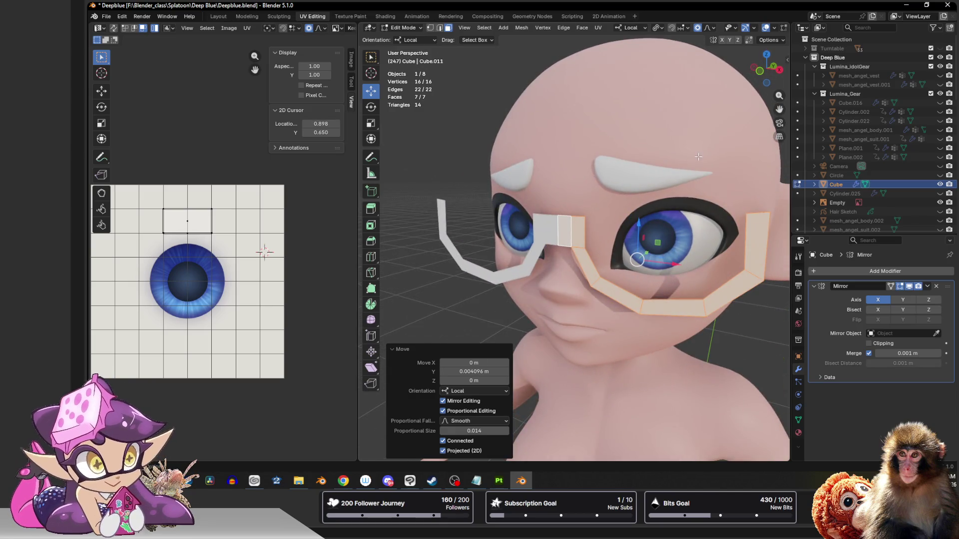
Step: In front view, shift the frame's side edge left and reposition its inner and lower vertices
left_click(759, 71)
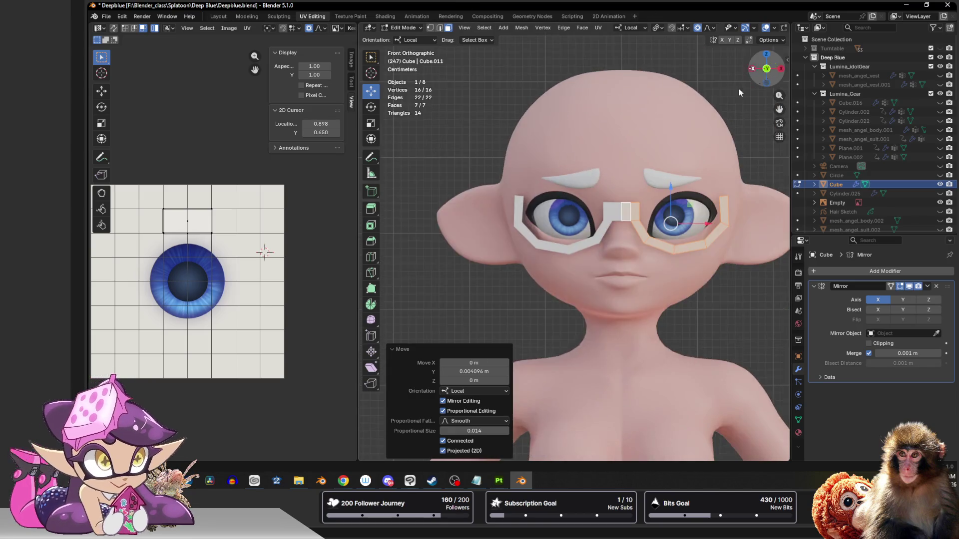
scroll(638, 254, "up", 4)
left_click(696, 248)
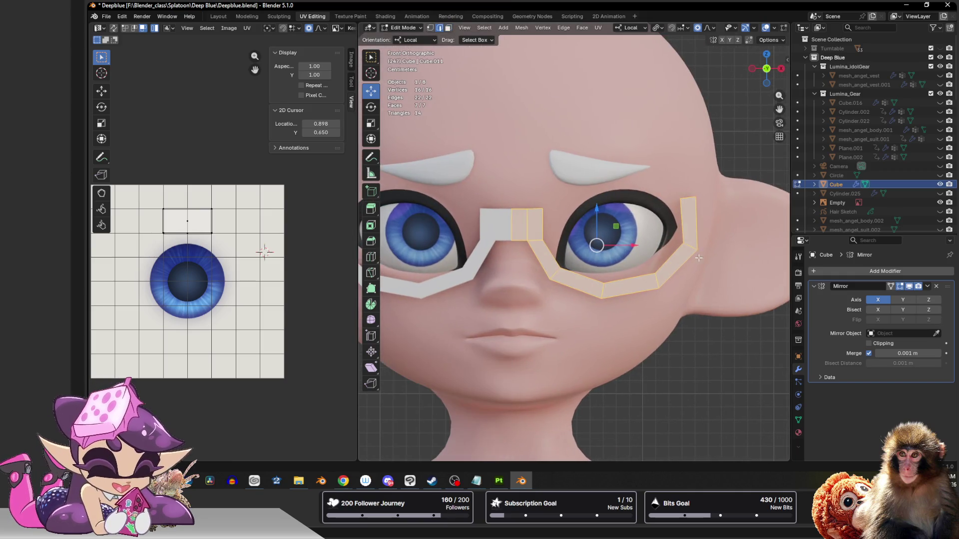
left_click_drag(696, 224, 683, 220)
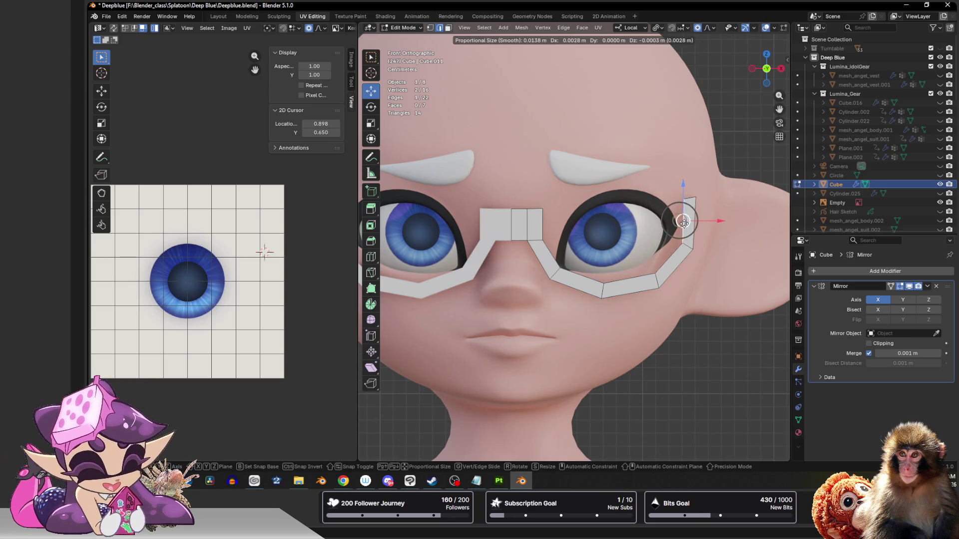
left_click(656, 274)
left_click_drag(655, 273, 600, 294)
left_click(604, 283)
left_click_drag(559, 268, 552, 270)
Step: Move the upper bridge edge left to fit the nose, then return to Object Mode and orbit
key("2")
left_click(543, 224)
left_click_drag(543, 224, 521, 194)
key("1")
left_click(536, 210)
key("2")
left_click(522, 209, "alt")
scroll(606, 198, "down", 3)
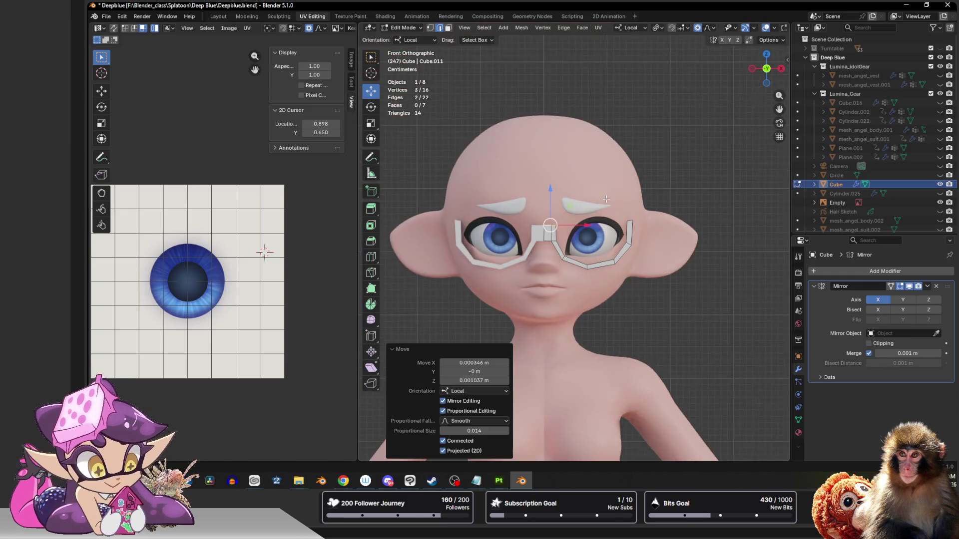
key("Tab")
scroll(597, 189, "down", 3)
mouse_move(597, 190)
middle_mouse_down()
mouse_move(626, 217)
mouse_move(681, 193)
mouse_move(502, 205)
mouse_move(552, 211)
mouse_move(564, 175)
mouse_move(645, 215)
mouse_move(634, 214)
middle_mouse_up()
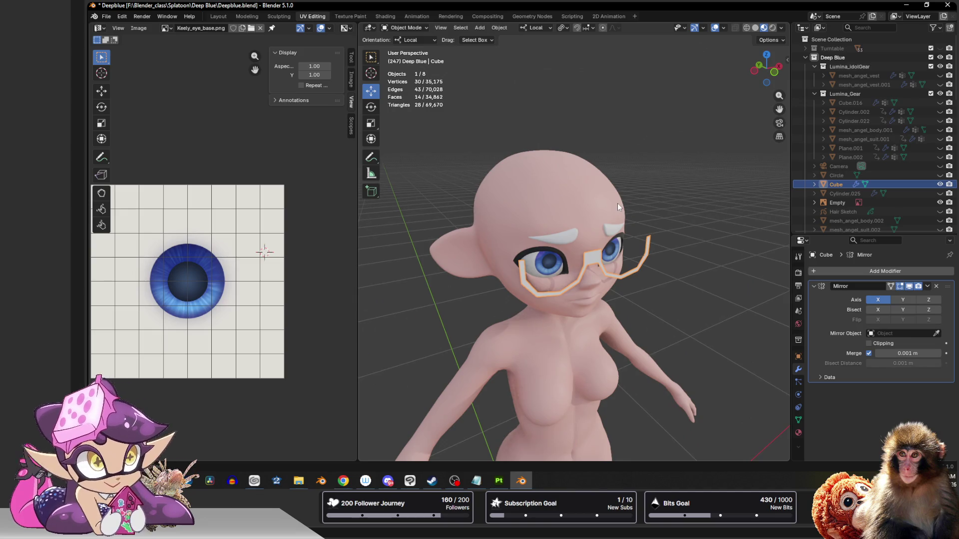
Step: Zoom in to inspect the glasses in side profile, checking the browser, then view from behind
left_click(343, 480)
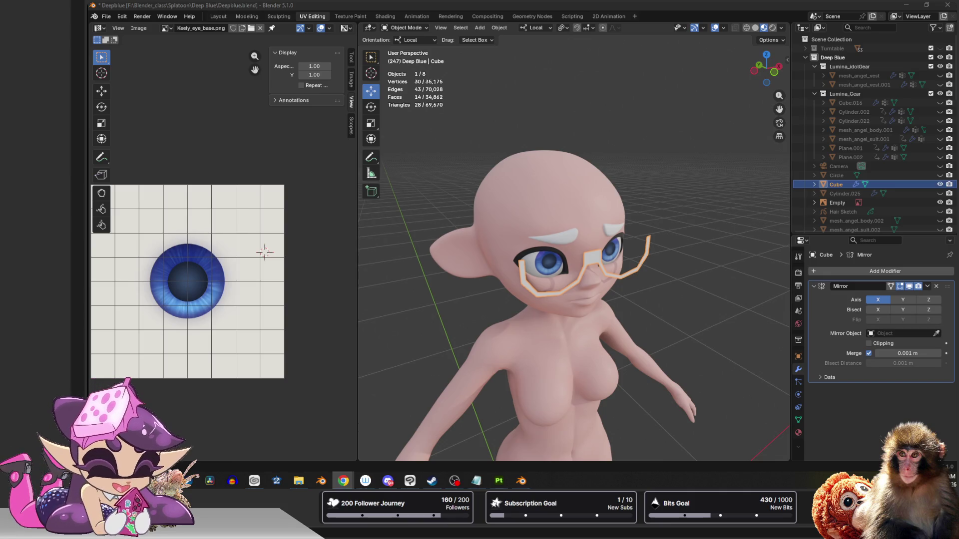
scroll(655, 168, "up", 3)
mouse_move(656, 169)
middle_mouse_down()
mouse_move(673, 148)
mouse_move(716, 134)
mouse_move(558, 138)
mouse_move(605, 176)
mouse_move(654, 162)
mouse_move(631, 159)
middle_mouse_up()
scroll(571, 170, "up", 2)
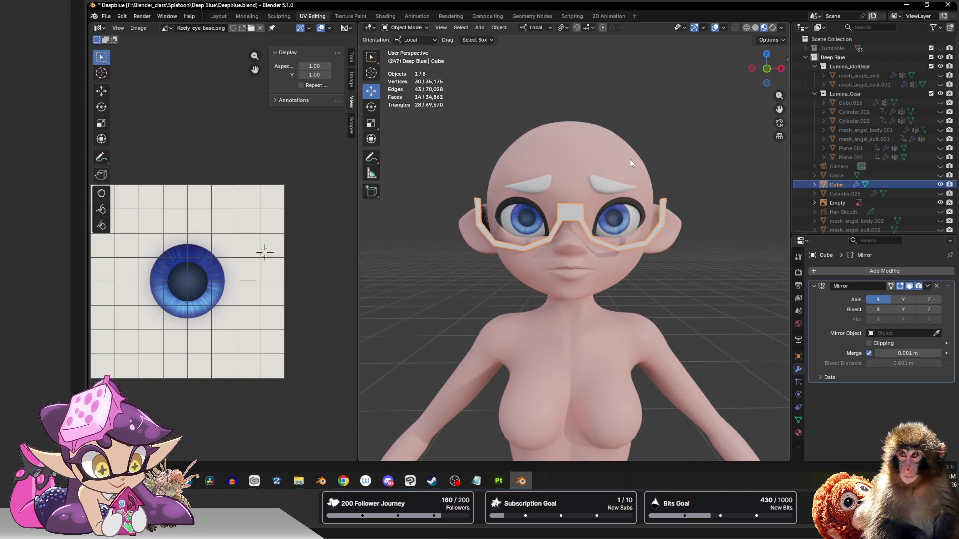
key("alt+Tab")
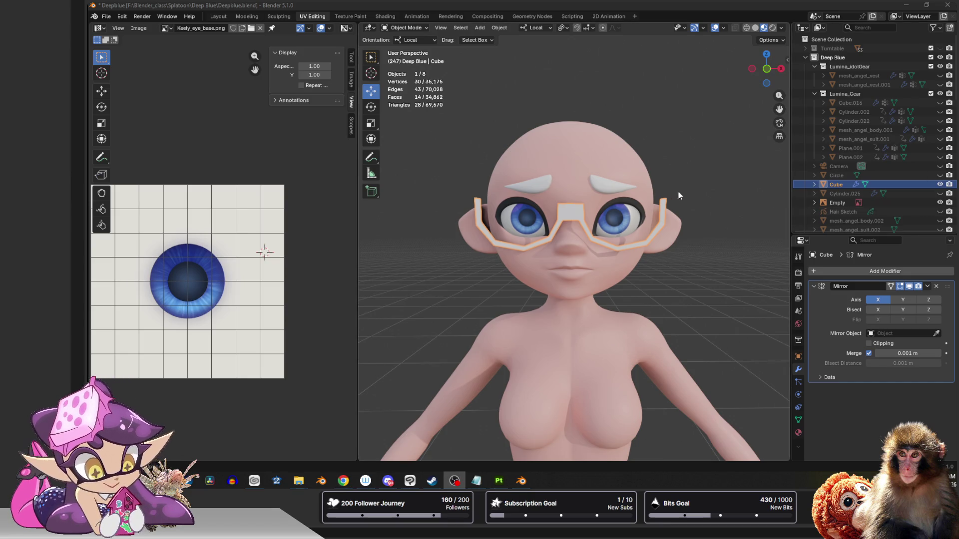
scroll(674, 191, "up", 4)
left_click(767, 69)
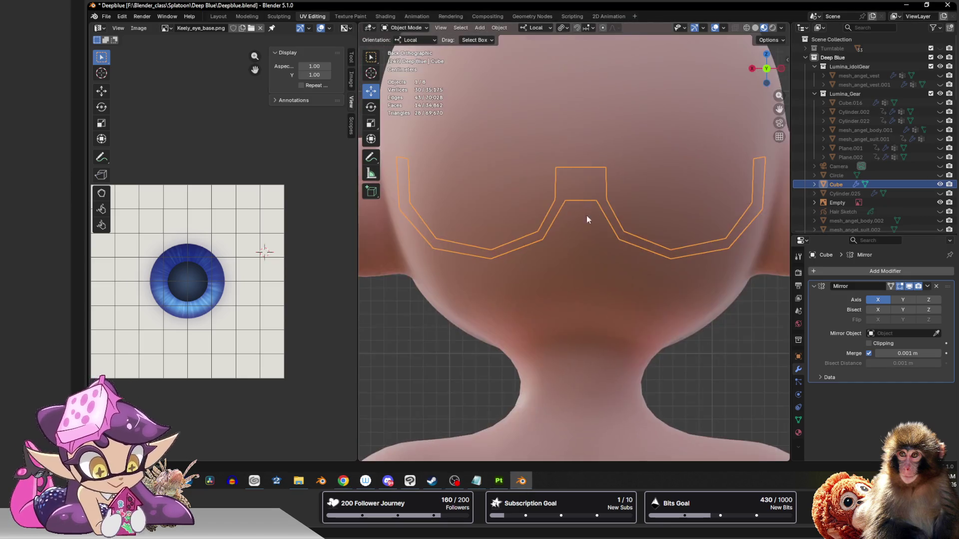
Step: Enter Edit Mode on the glasses frame in front view and select both bridge faces
left_click(767, 69)
key("Tab")
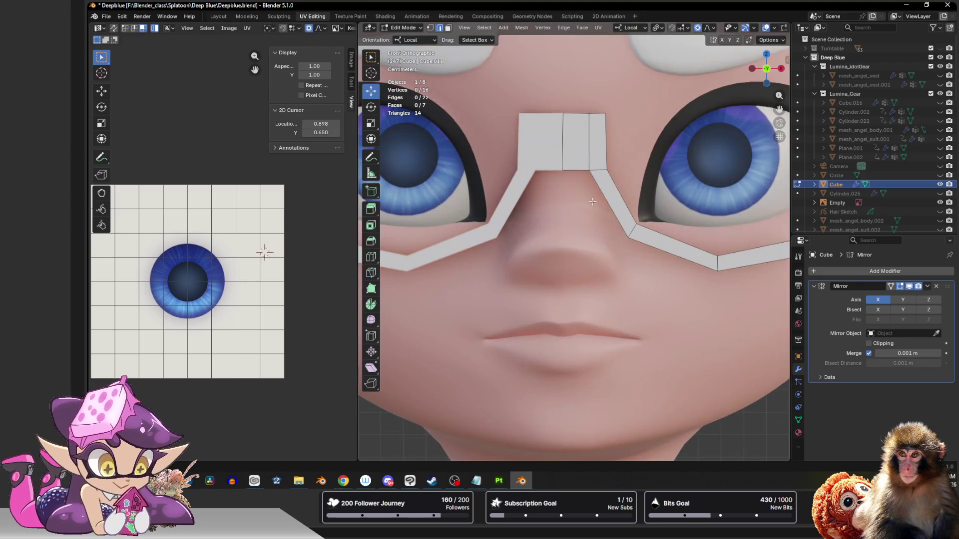
left_click(597, 140)
key("3")
left_click(575, 143, "shift")
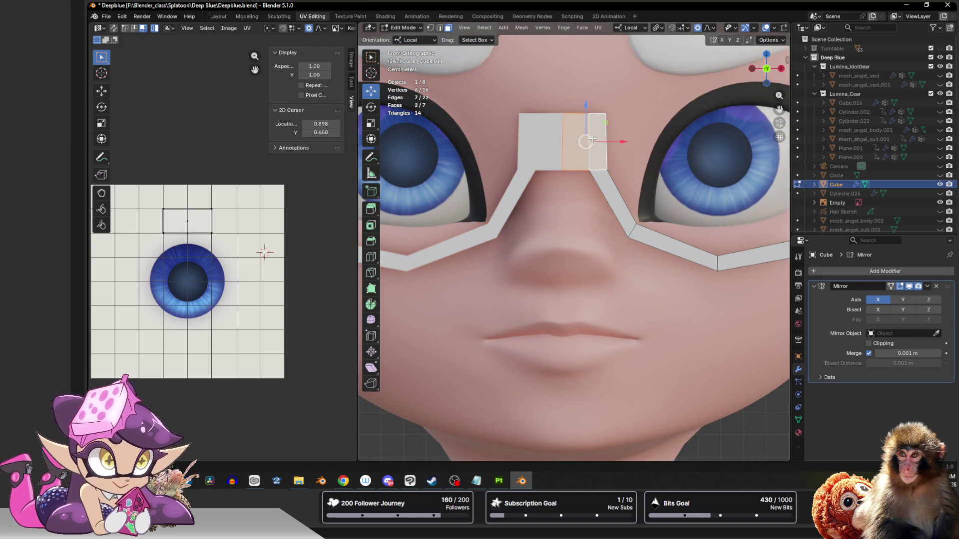
key("g")
left_click(582, 150)
Step: Select the whole glasses mesh and move it to a new position, checked from the side
key("1")
left_click(636, 224)
key("3")
left_click(577, 167)
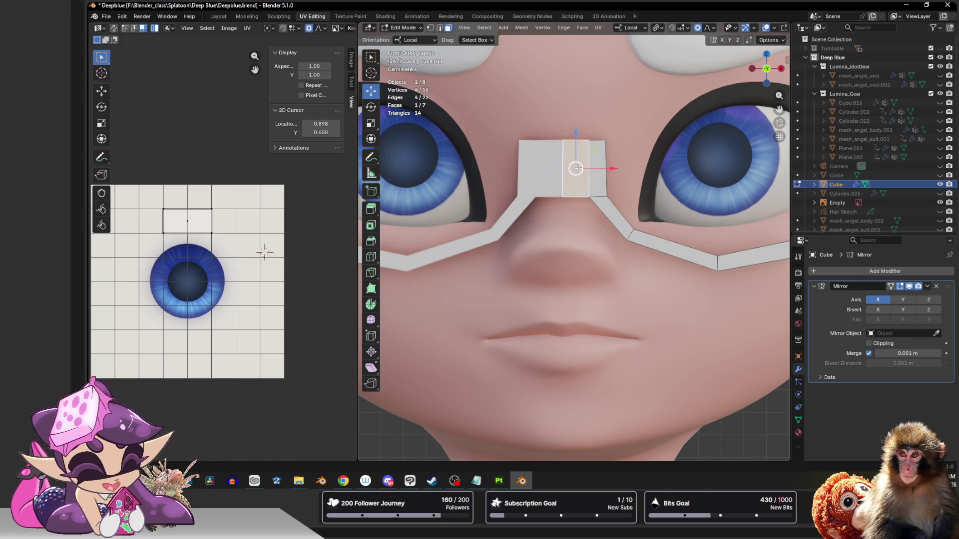
scroll(588, 185, "down", 3)
mouse_move(587, 186)
middle_mouse_down()
mouse_move(544, 204)
mouse_move(569, 200)
mouse_move(574, 178)
middle_mouse_up()
key("a")
key("g")
left_click(559, 231)
Step: Lower the two top bridge edges straight down along Z
key("2")
left_click(574, 177)
left_click(576, 180, "shift")
key("g")
key("z")
left_click(576, 174)
Step: Back in front view, shift the vertex where the bridge meets the rim
middle_click_drag(576, 173, 586, 191)
left_click(760, 74)
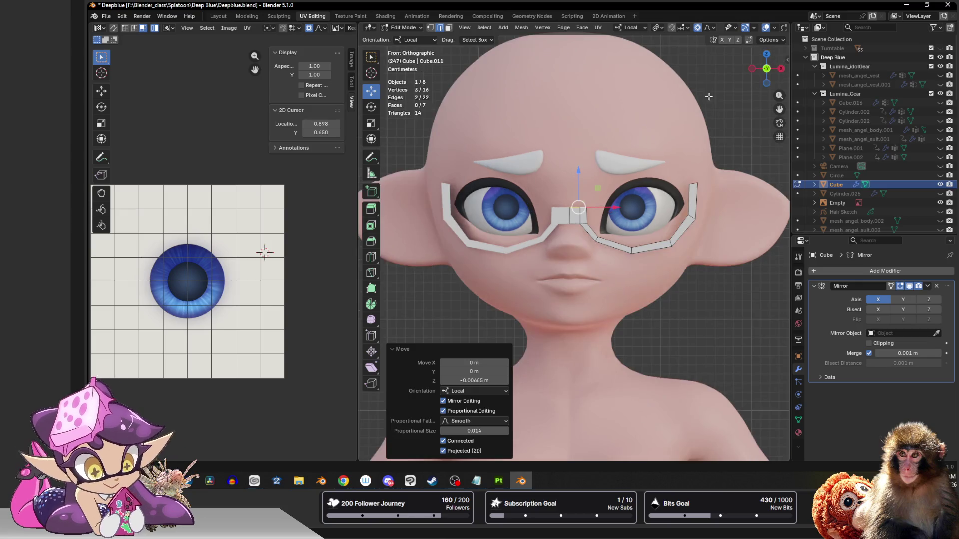
scroll(570, 210, "up", 1)
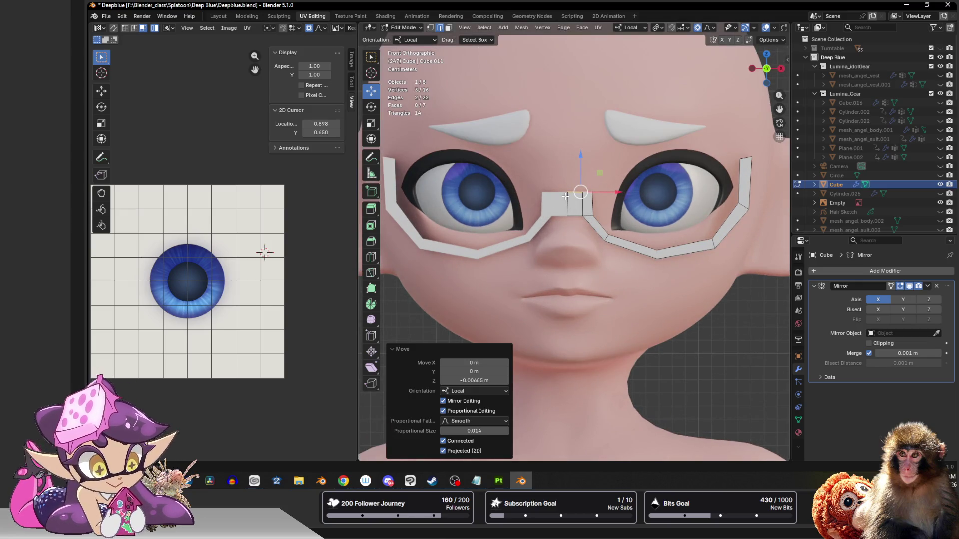
scroll(622, 244, "up", 3)
left_click(627, 233)
left_click(629, 235)
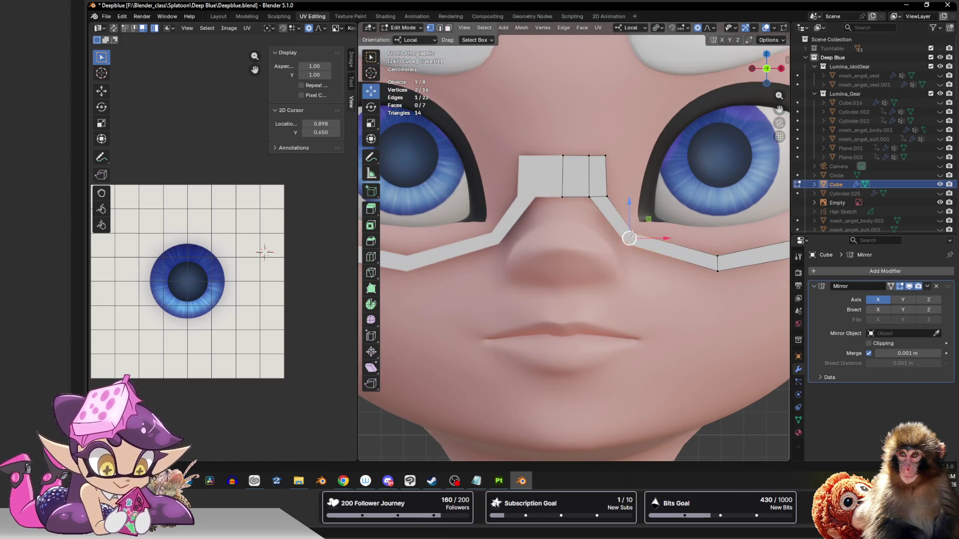
key("g")
left_click(635, 232)
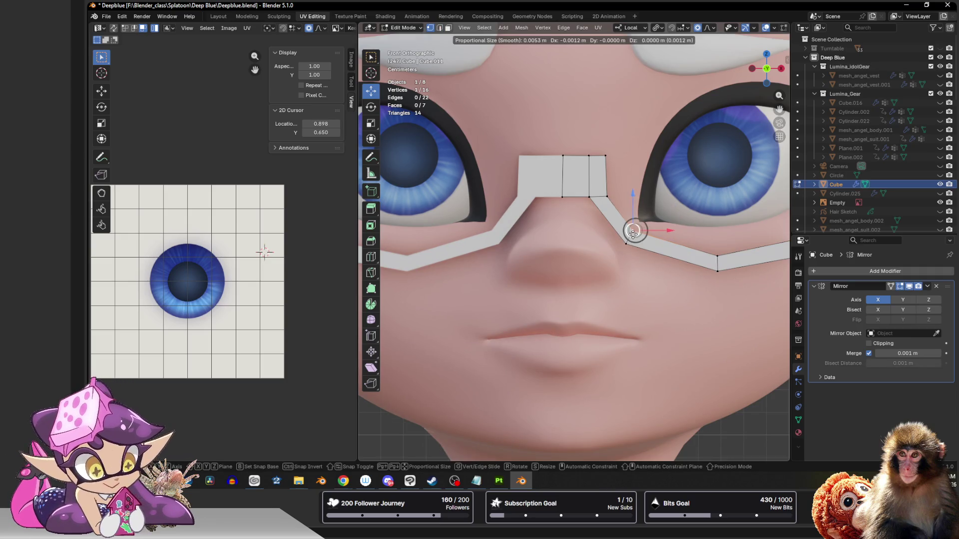
Step: Nudge the outer rim vertex and the top rim vertex up and inward around the eye
scroll(635, 231, "down", 4)
scroll(661, 226, "up", 4)
left_click(660, 226)
key("g")
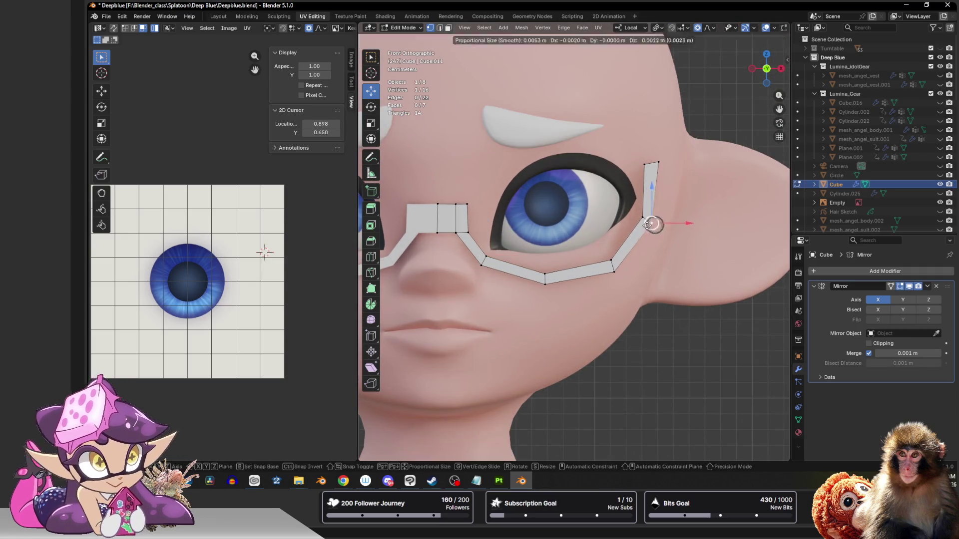
left_click(646, 159)
left_click(658, 162)
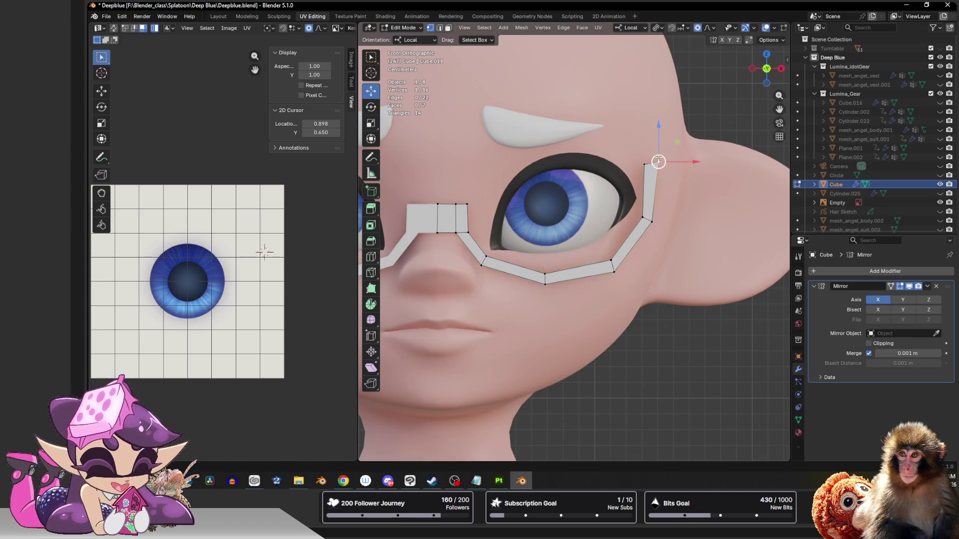
key("g")
left_click(656, 165)
Step: Adjust the short rim edge near the nose
scroll(657, 164, "down", 3)
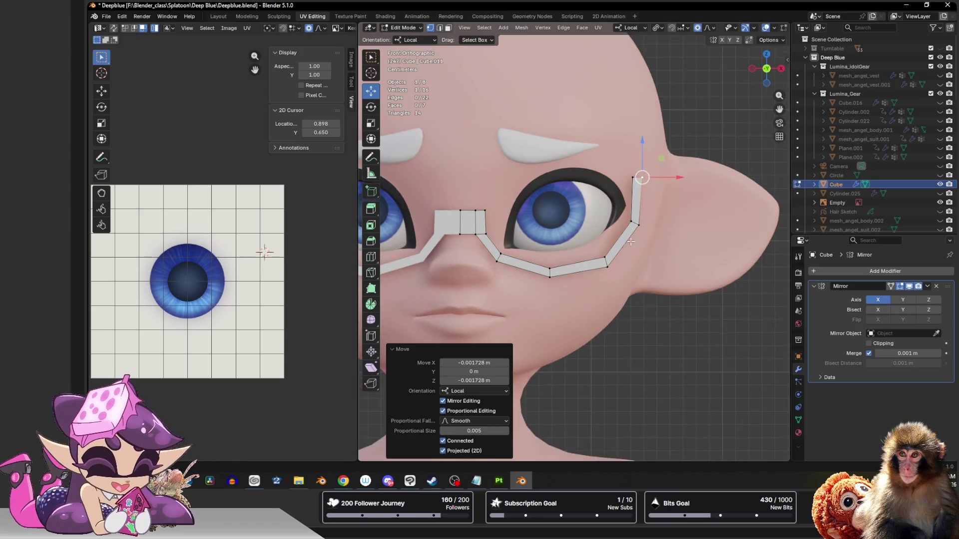
scroll(639, 210, "up", 2)
scroll(626, 255, "down", 1)
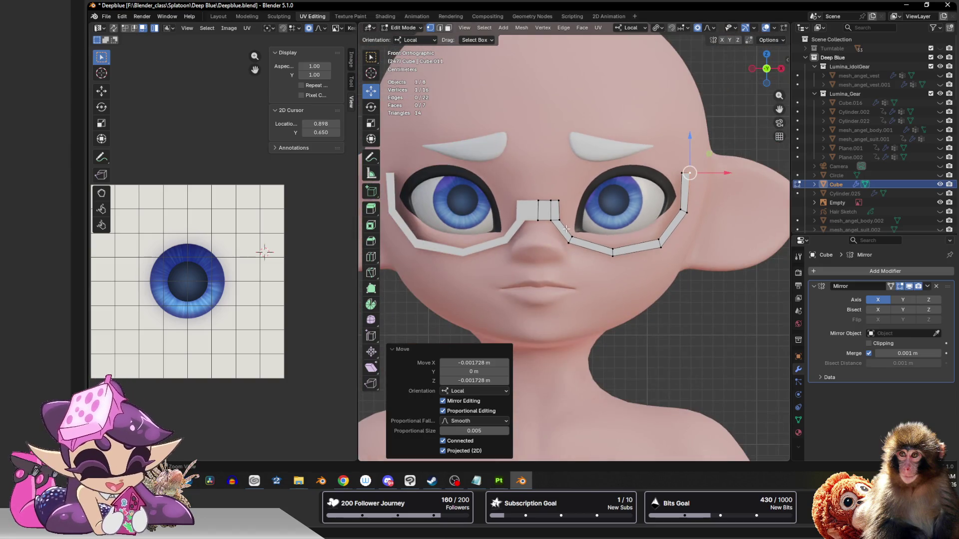
scroll(596, 226, "up", 2)
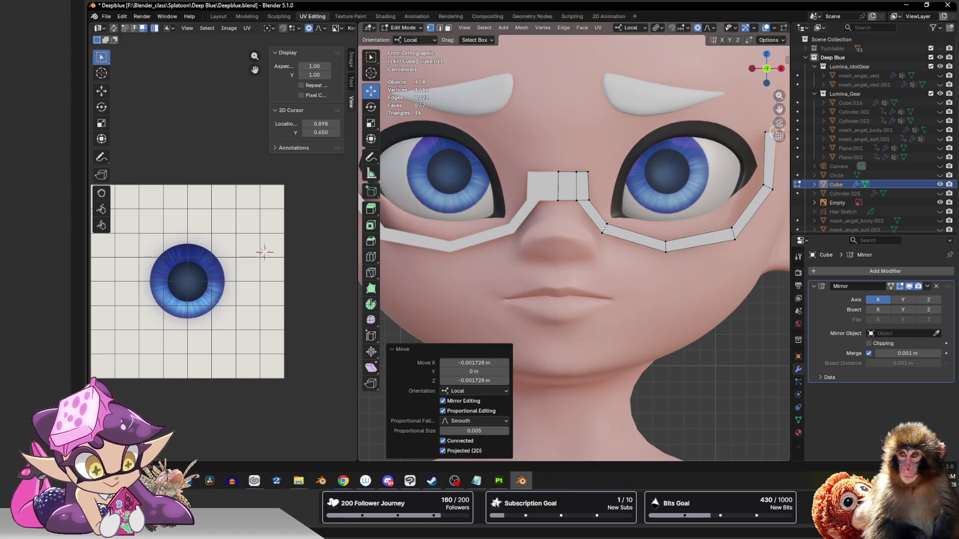
key("2")
left_click(605, 229)
key("g")
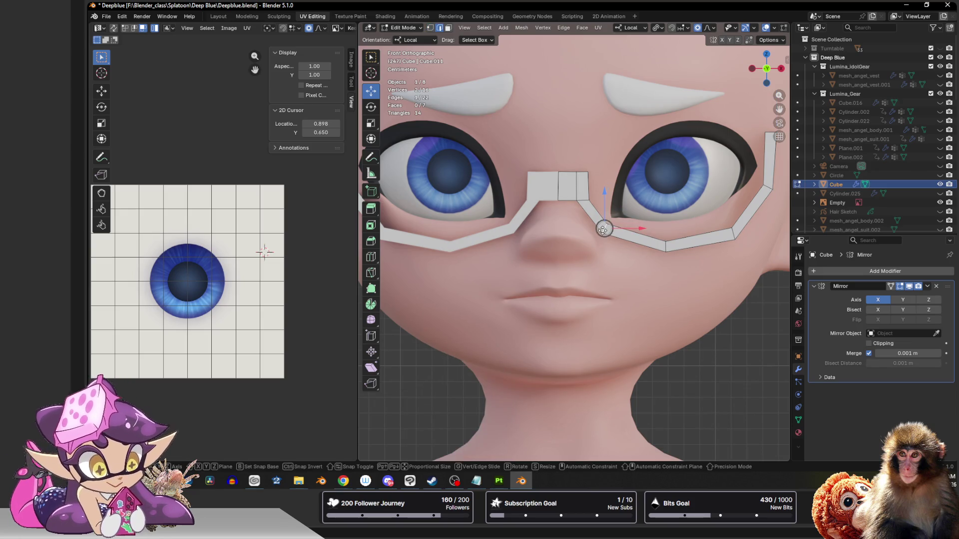
left_click(603, 228)
Step: Reposition the lower rim edge under the eye and lower the rim's outer end edge
left_click(664, 247)
key("g")
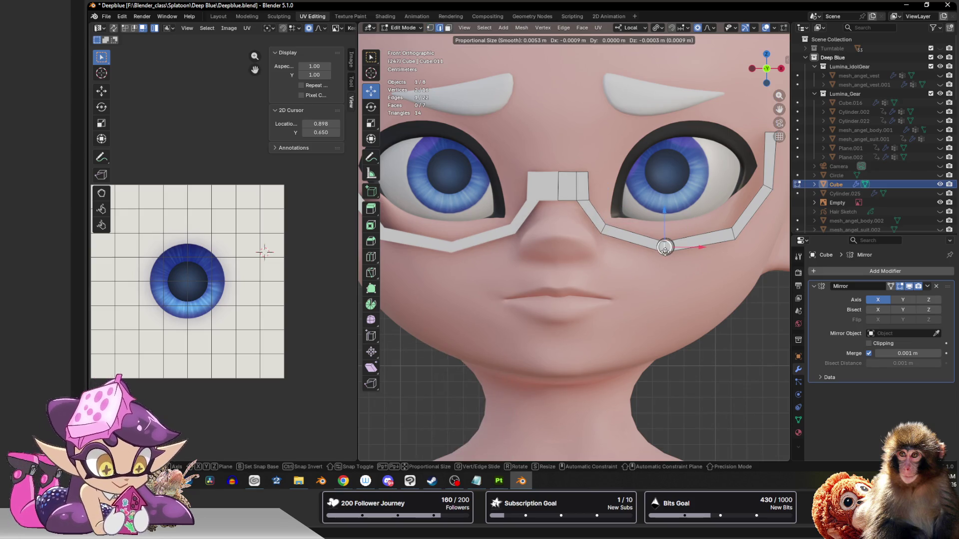
left_click(664, 247)
left_click(736, 231)
key("g")
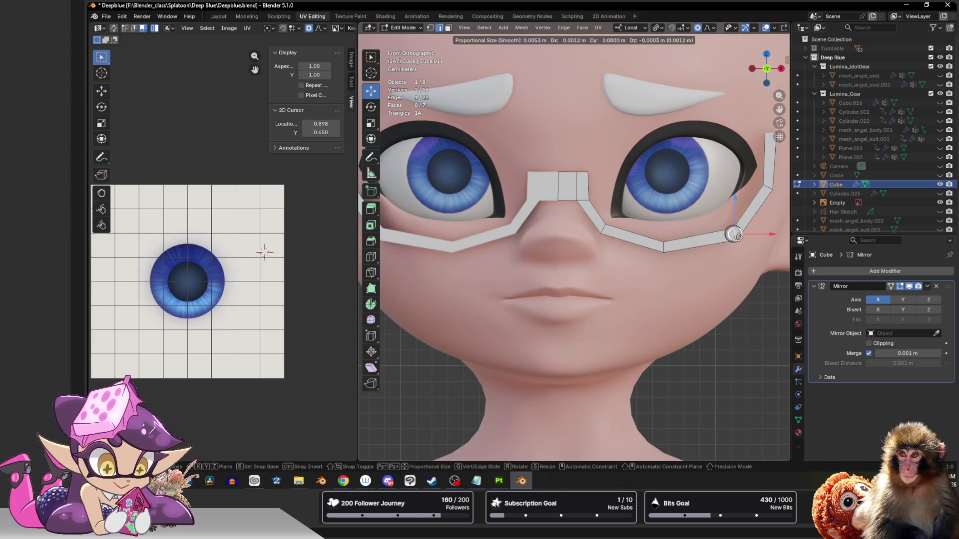
left_click(735, 240)
Step: Tweak a bridge-top vertex, clear the selection, and inspect the frame from the side
scroll(735, 240, "down", 1)
scroll(638, 202, "down", 2)
scroll(604, 196, "up", 3)
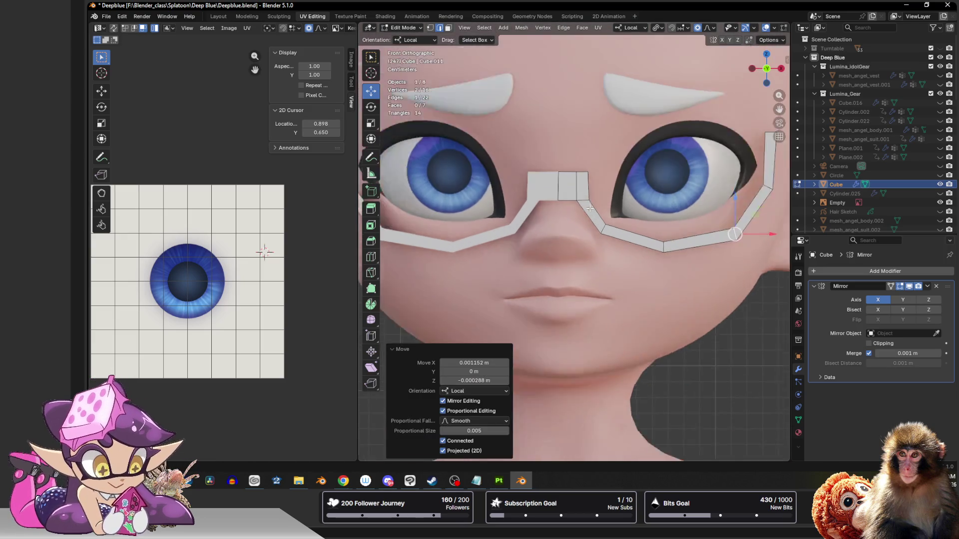
key("1")
left_click(592, 159)
key("g")
left_click(595, 159)
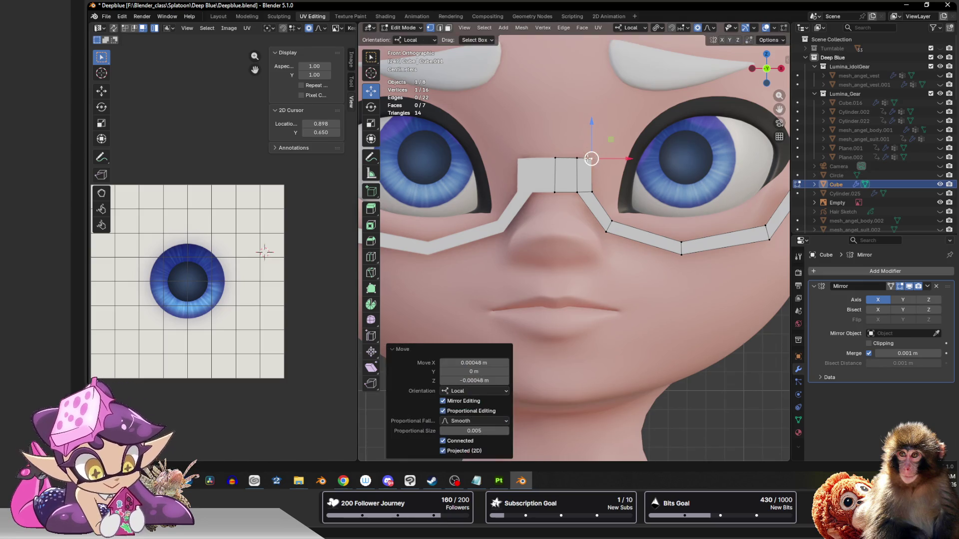
scroll(592, 162, "down", 3)
left_click(583, 171)
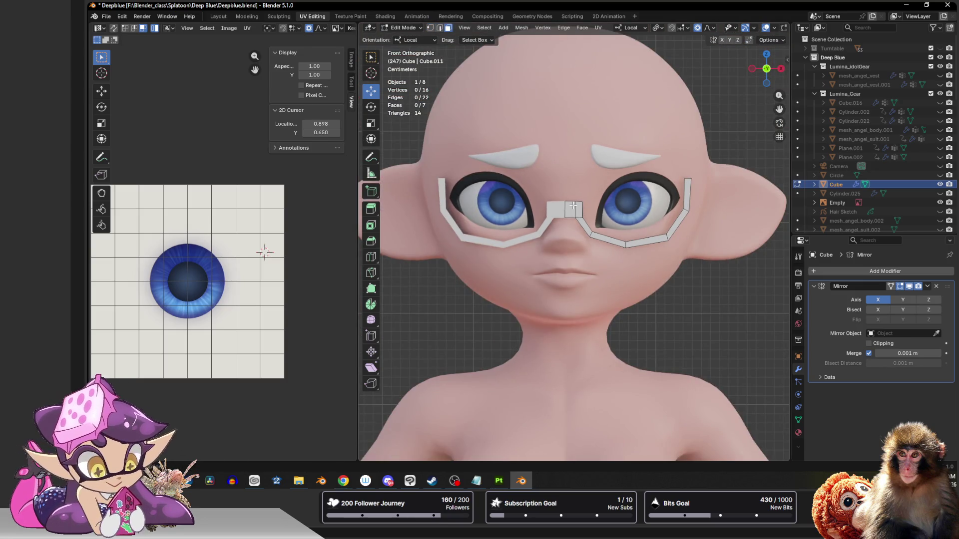
scroll(579, 204, "up", 3)
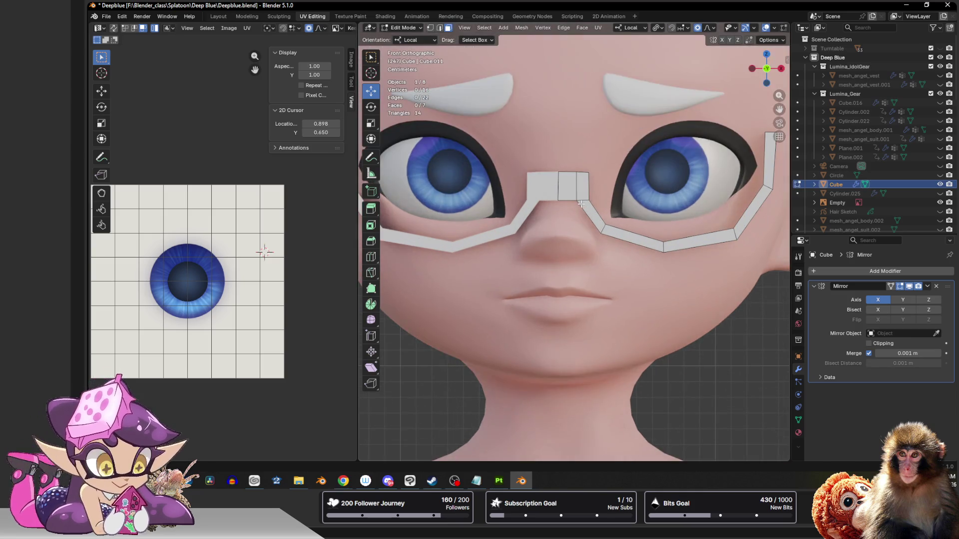
scroll(581, 204, "down", 3)
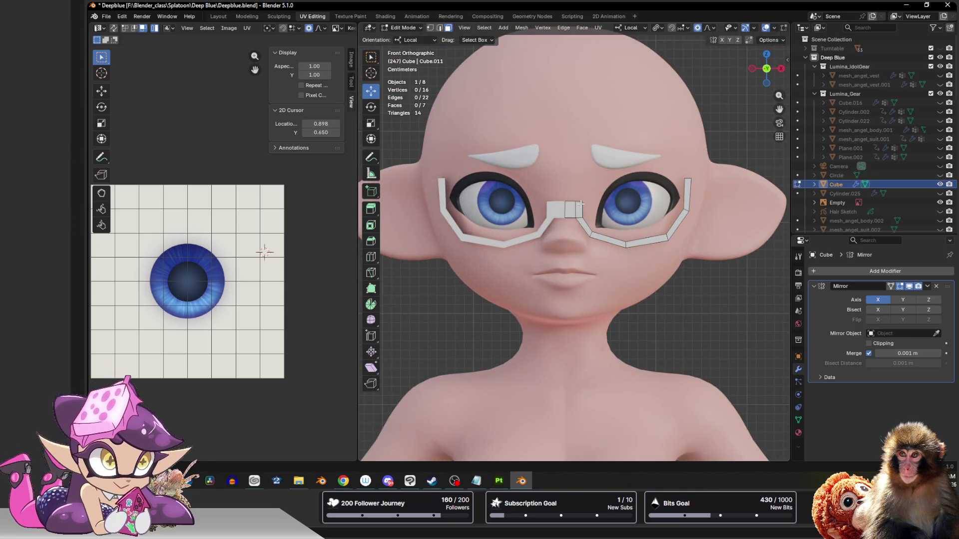
scroll(581, 204, "up", 2)
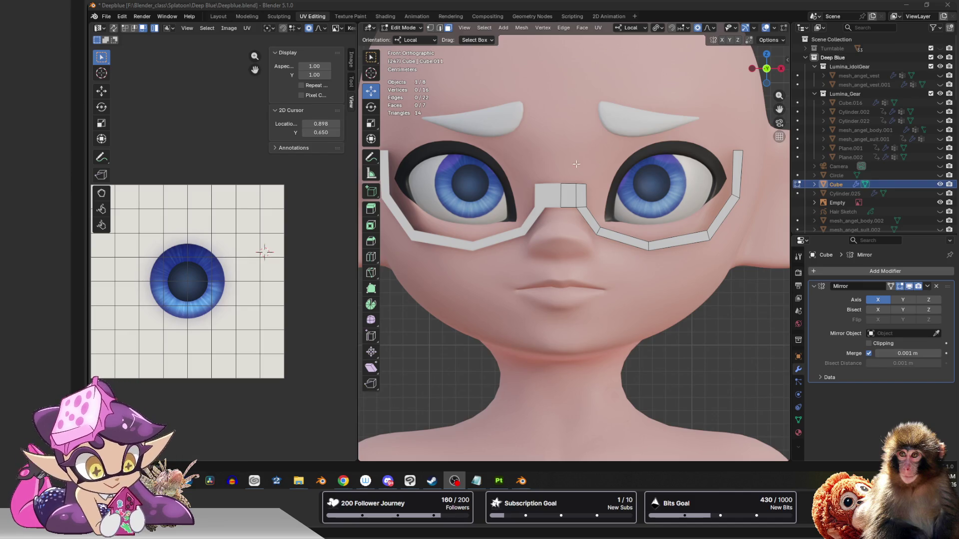
mouse_move(599, 168)
middle_mouse_down()
mouse_move(659, 175)
mouse_move(639, 199)
mouse_move(590, 220)
mouse_move(644, 167)
middle_mouse_up()
Step: Lower the top vertex at the frame's outer end, undoing a stray vertex edit
key("1")
left_click(676, 189)
left_click_drag(679, 160, 677, 180)
key("2")
left_click(672, 198)
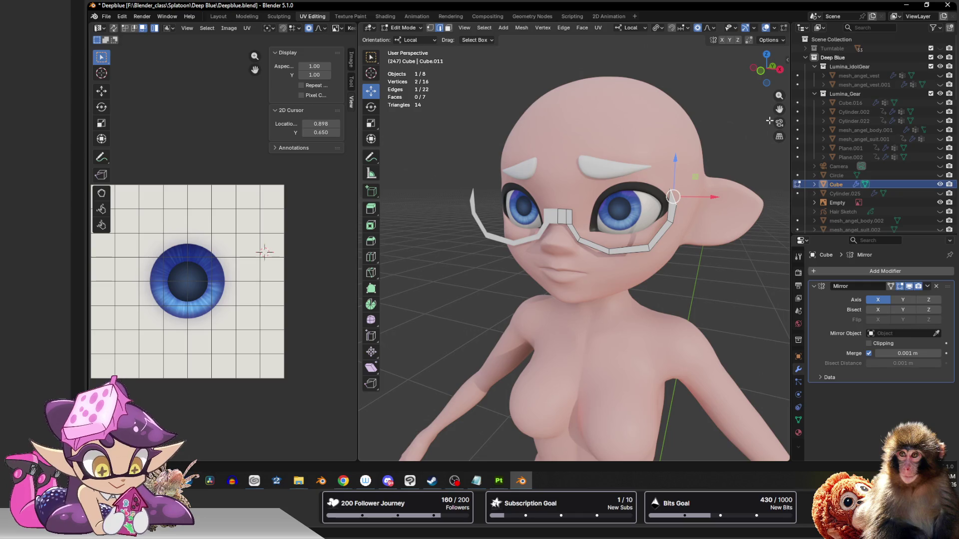
scroll(627, 199, "up", 2)
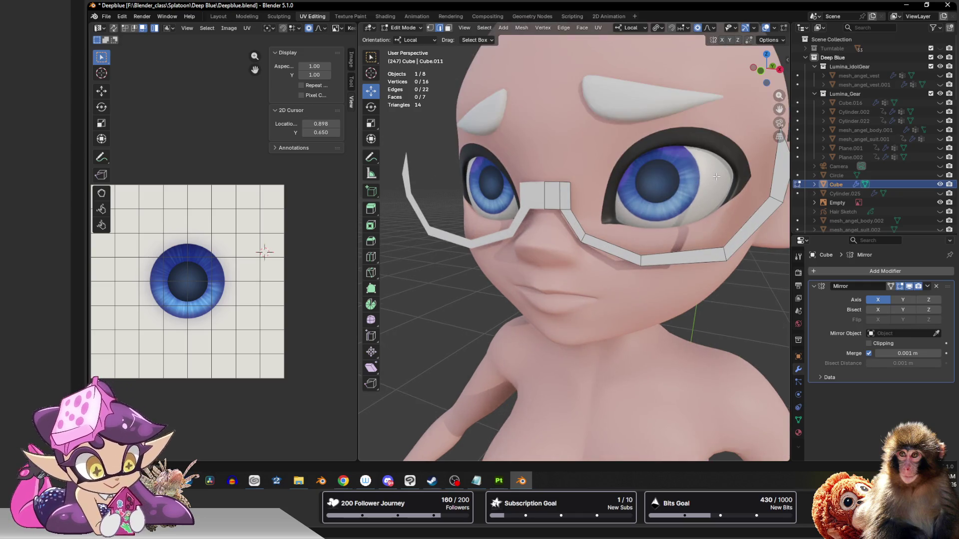
scroll(628, 199, "up", 2)
key("1")
left_click(603, 224)
key("ctrl+z")
Step: Extrude the frame's outer end edge back toward the ear as a temple arm
mouse_move(608, 219)
middle_mouse_down()
mouse_move(550, 164)
mouse_move(500, 170)
mouse_move(480, 189)
middle_mouse_up()
key("2")
left_click(526, 155)
left_click(371, 208)
left_click_drag(450, 189, 779, 167)
key("KP_3")
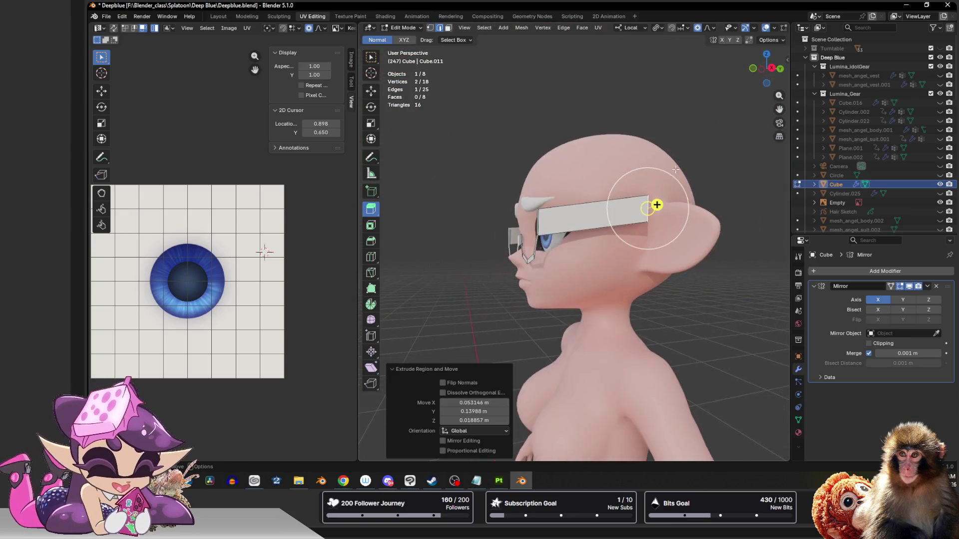
Step: Move the temple arm end up and back over the ear, then pull it inward toward the head
key("KP_5")
key("shift+space")
key("g")
mouse_move(618, 216)
left_mouse_down()
mouse_move(670, 198)
mouse_move(659, 190)
left_mouse_up()
middle_click_drag(659, 190, 691, 238)
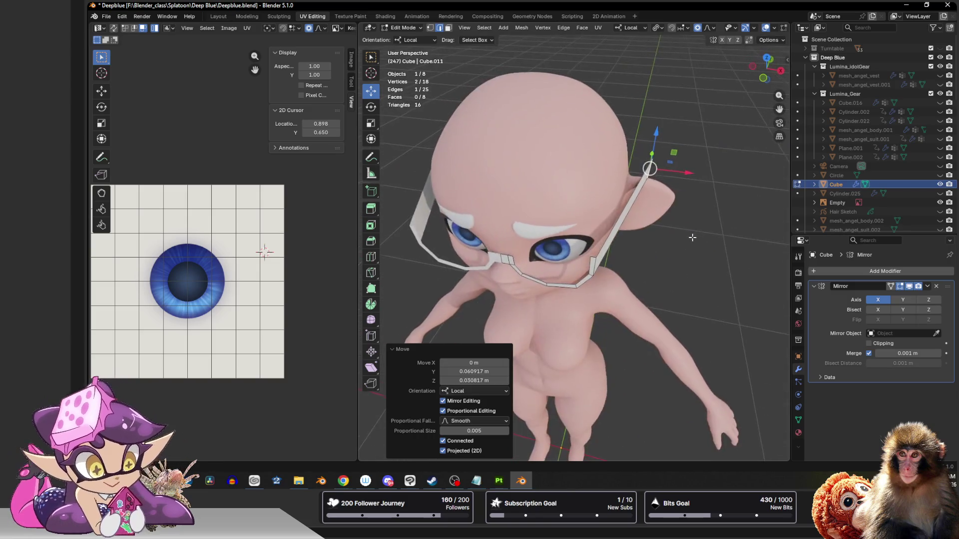
left_click_drag(682, 171, 659, 171)
Step: Add two loop cuts to the glasses arm near the temple and slide them slightly along its length
left_click(370, 256)
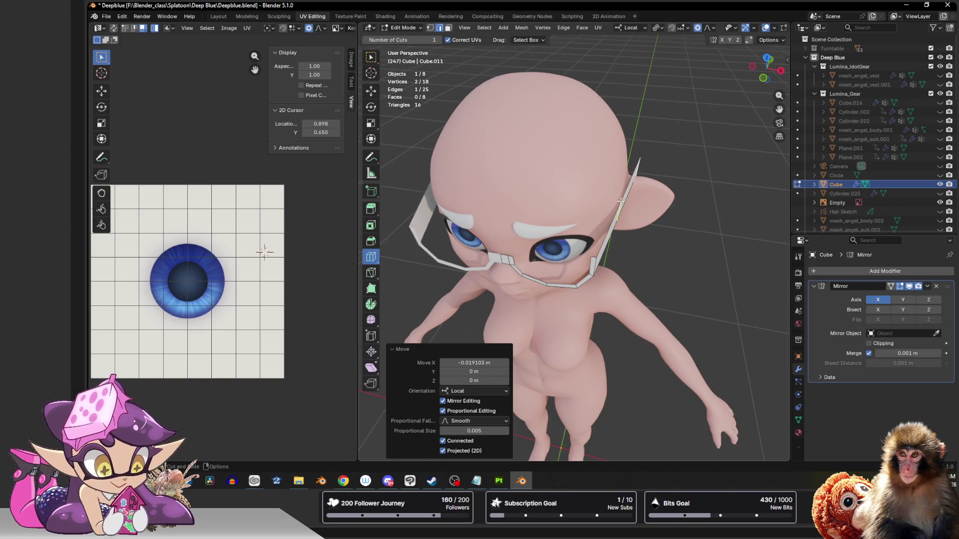
left_click(620, 200)
key("g")
left_click(627, 205)
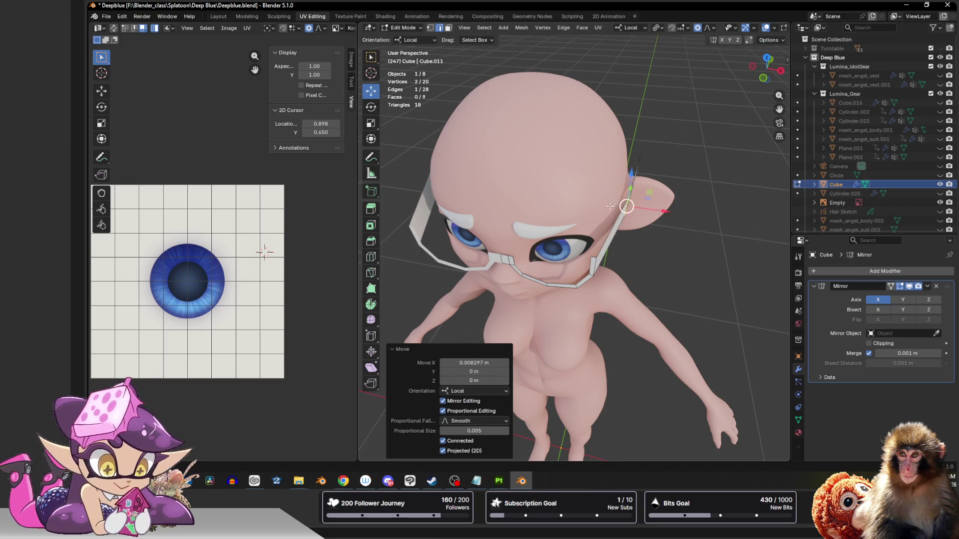
left_click(376, 259)
left_click(624, 241)
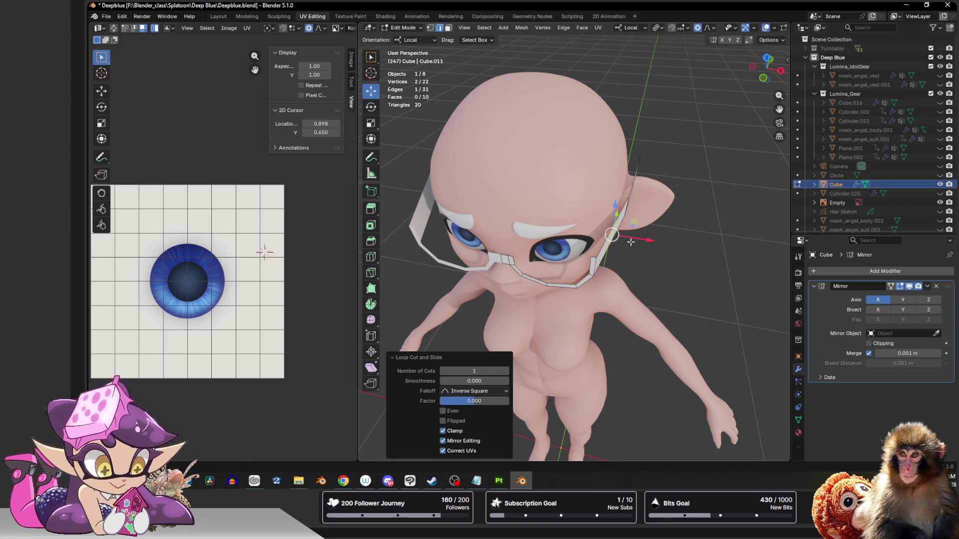
key("shift+space")
key("g")
left_click_drag(635, 239, 644, 236)
Step: Clear the selection, return to Object Mode, and check the glasses from front and right side
middle_click_drag(645, 237, 770, 70)
left_click(688, 178)
key("Tab")
left_click(776, 68)
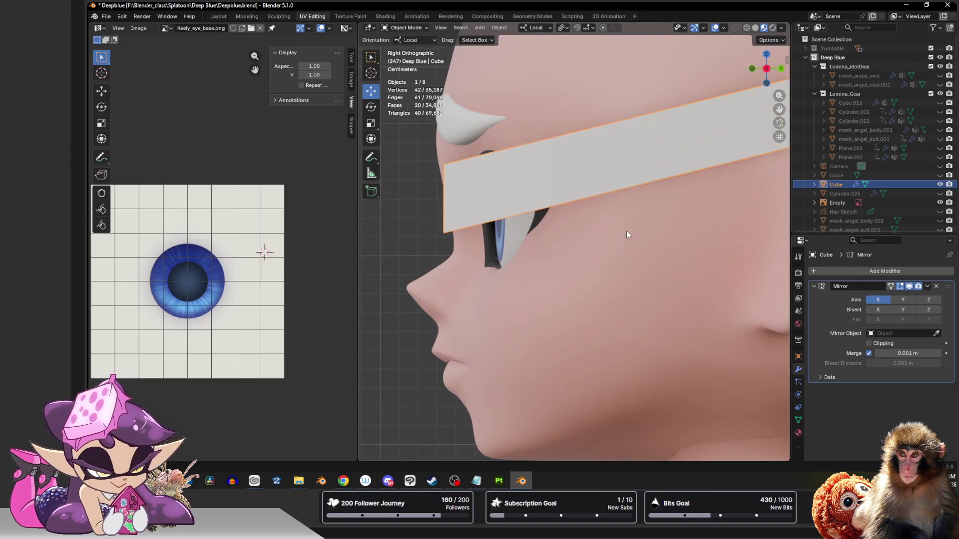
Step: Add an edge loop along the glasses arm and raise its lower vertex
key("Tab")
left_click(680, 172)
key("2")
left_click(371, 257)
left_click(507, 154)
key("1")
left_click(549, 206)
mouse_move(550, 185)
left_mouse_down()
mouse_move(544, 160)
mouse_move(548, 167)
left_mouse_up()
left_click(656, 181)
left_click_drag(658, 166, 659, 129)
key("ctrl+z")
Step: Raise the arm's lower edge with smooth falloff, then select the arm's end edge
middle_click_drag(725, 149, 671, 207, "shift")
key("2")
left_click(672, 206)
mouse_move(685, 197)
left_mouse_down()
mouse_move(688, 161)
mouse_move(684, 206)
mouse_move(727, 225)
left_mouse_up()
key("alt+a")
scroll(692, 174, "down", 3)
left_click(688, 190)
scroll(688, 166, "down", 20)
scroll(683, 202, "up", 15)
key("shift+space")
Step: Extrude the end edge backward into a new segment and tilt it downward
key("e")
key("shift+space")
key("r")
mouse_move(731, 190)
left_mouse_down()
mouse_move(728, 212)
mouse_move(710, 223)
mouse_move(721, 226)
left_mouse_up()
key("shift+space")
key("g")
Step: Bevel the arm's bend edge with 2 segments and smooth its position
key("2")
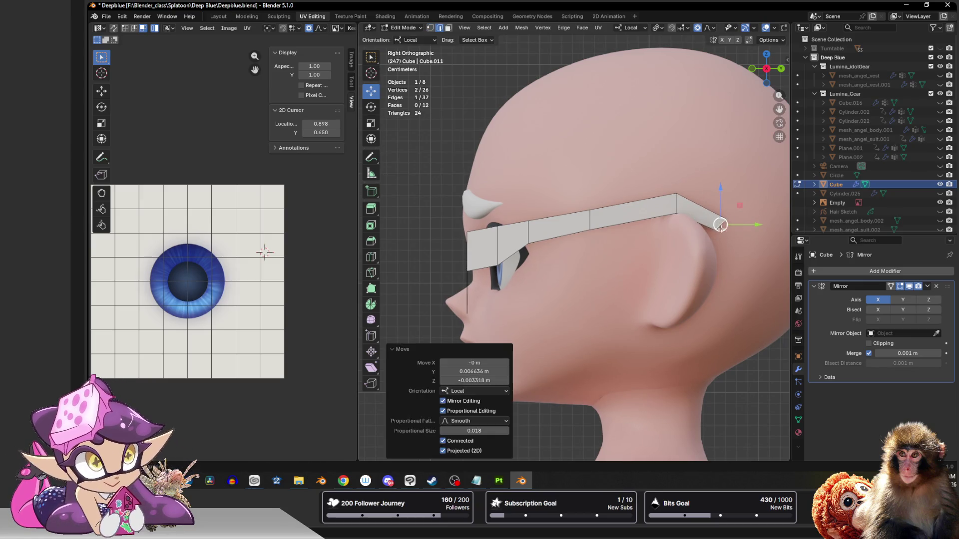
left_click(678, 203)
key("ctrl+b")
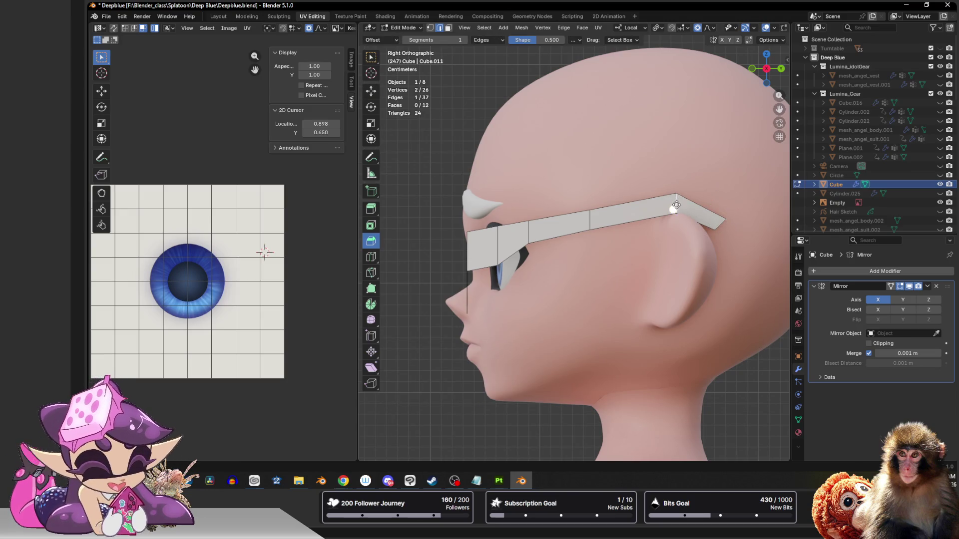
left_click(702, 210)
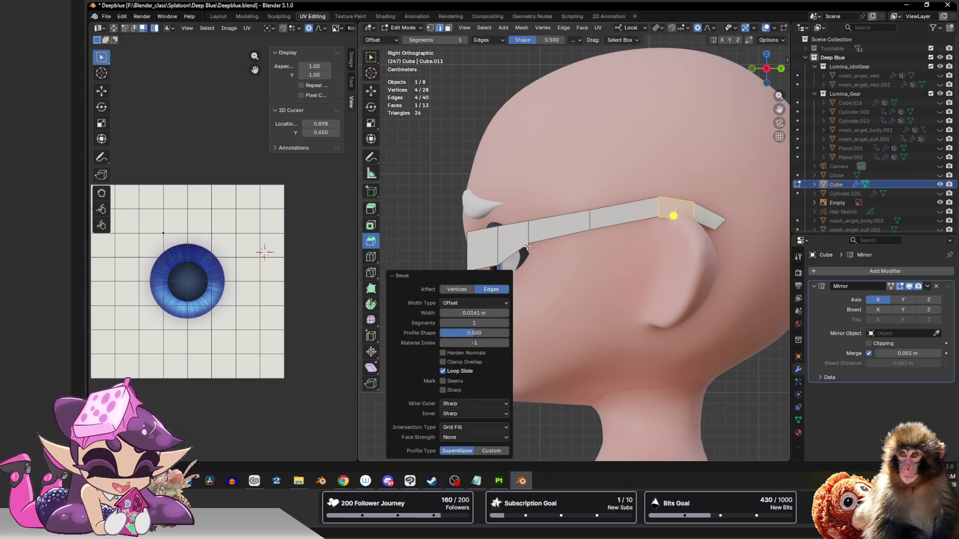
left_click(505, 323)
scroll(719, 202, "up", 2)
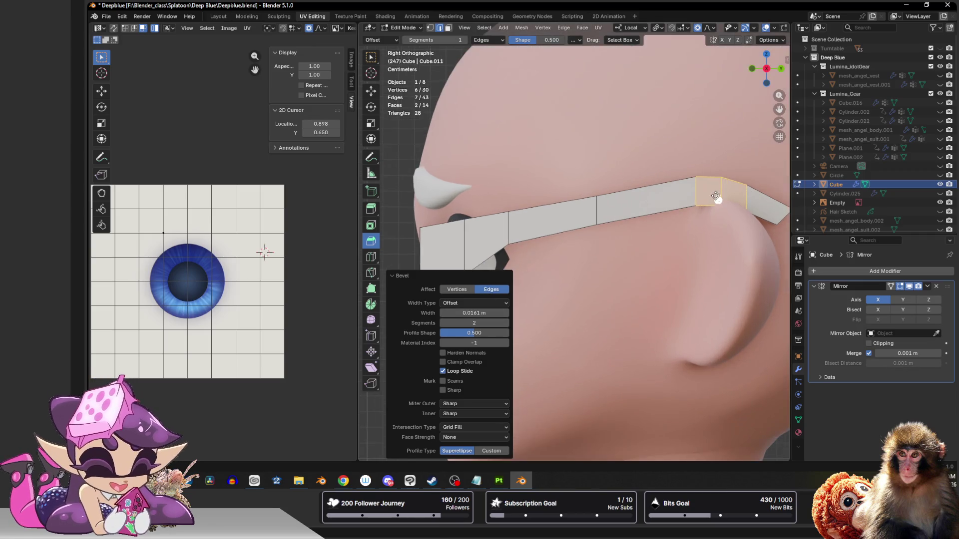
key("g")
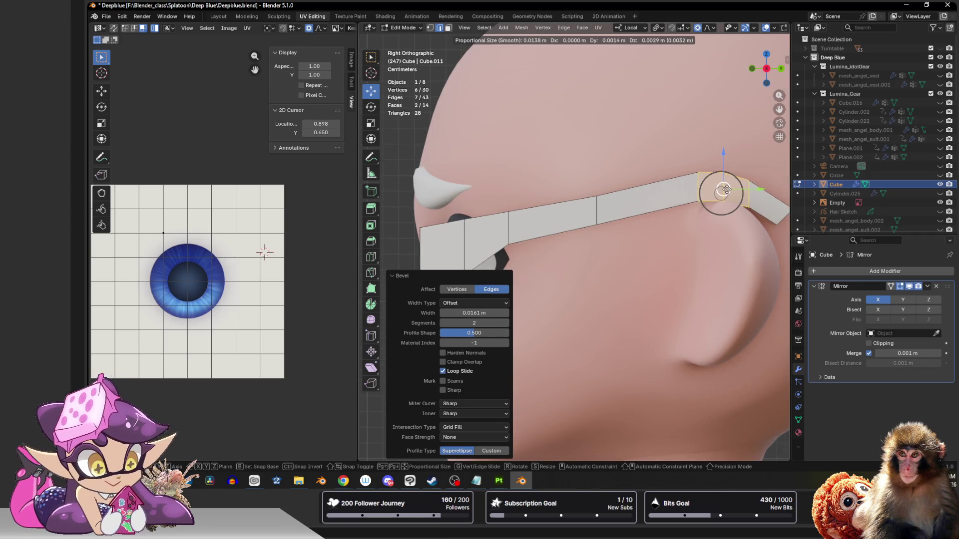
left_click(727, 188)
Step: Raise the next edge along the arm slightly and reposition the arm's end vertex
left_click(598, 192)
left_click_drag(598, 193, 599, 182)
middle_click_drag(770, 214, 622, 217, "shift")
left_click(621, 223)
key("g")
left_click(621, 223)
key("g")
left_click(617, 214)
left_click(612, 212)
Step: Angle the arm's tip downward by moving its top vertex
left_click(614, 202)
key("3")
left_click(616, 195)
key("1")
left_click(601, 186)
key("g")
left_click(618, 196)
key("g")
left_click(575, 196)
Step: Nudge the arm's top vertex, finalize the tip, and return to Object Mode
left_click(551, 176)
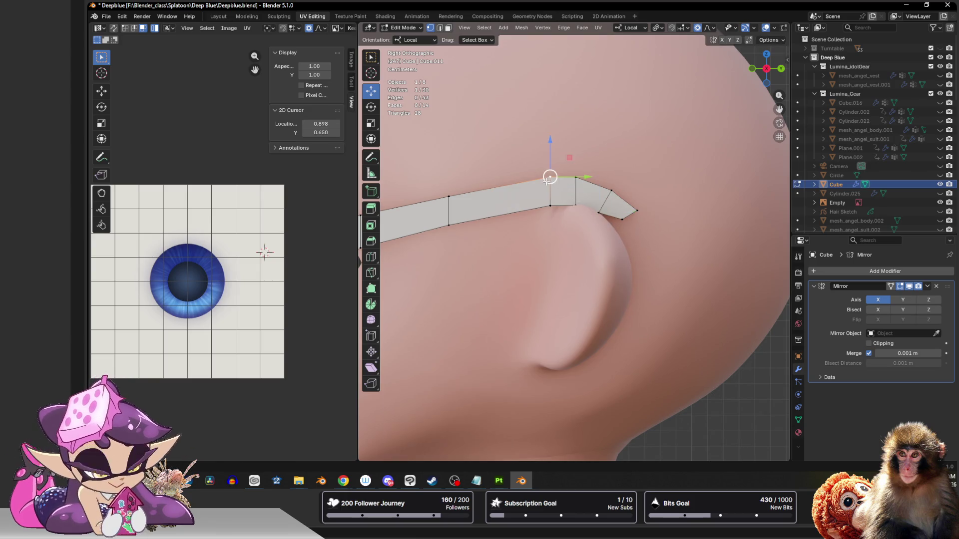
key("g")
left_click(547, 177)
key("g")
left_click(620, 214)
scroll(620, 214, "down", 5)
key("Tab")
mouse_move(601, 202)
middle_mouse_down()
mouse_move(652, 193)
mouse_move(637, 223)
middle_mouse_up()
scroll(608, 208, "up", 3)
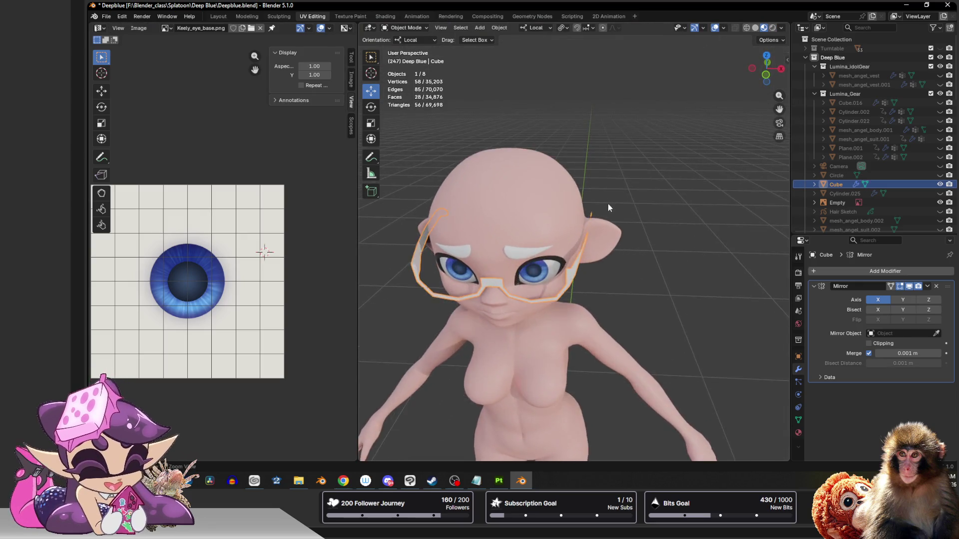
Step: In Top Orthographic view, shift an arm vertex sideways along X with proportional editing
scroll(605, 210, "up", 3)
key("Tab")
left_click(606, 250)
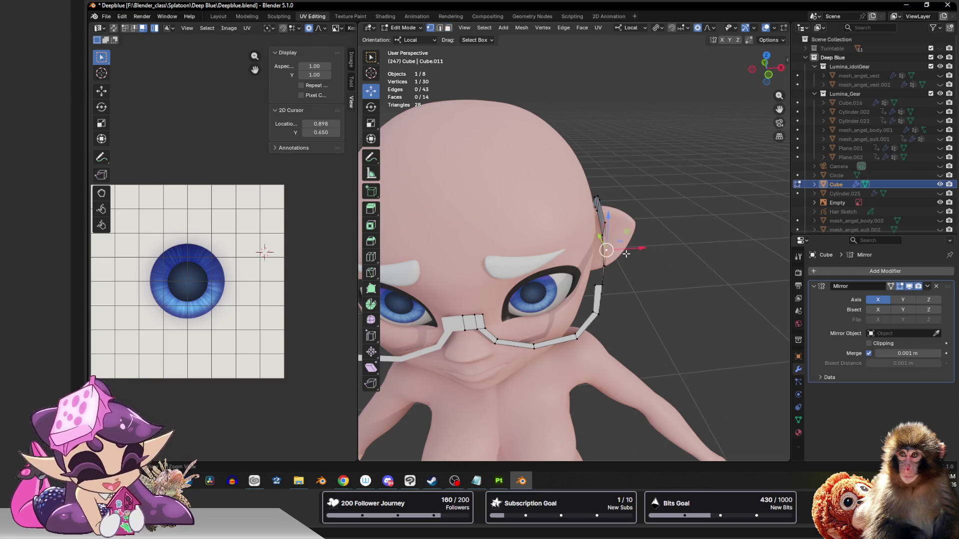
left_click(768, 77)
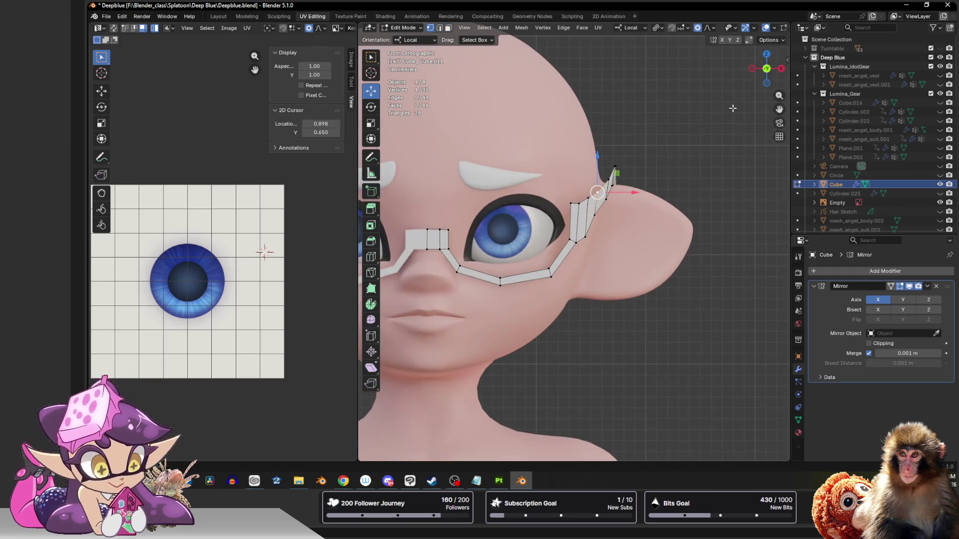
left_click(768, 54)
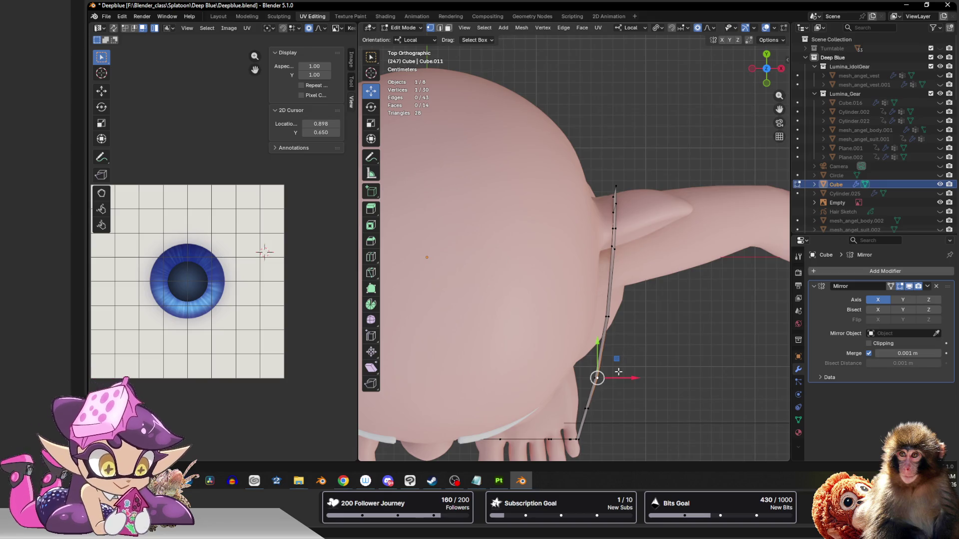
key("g")
key("x")
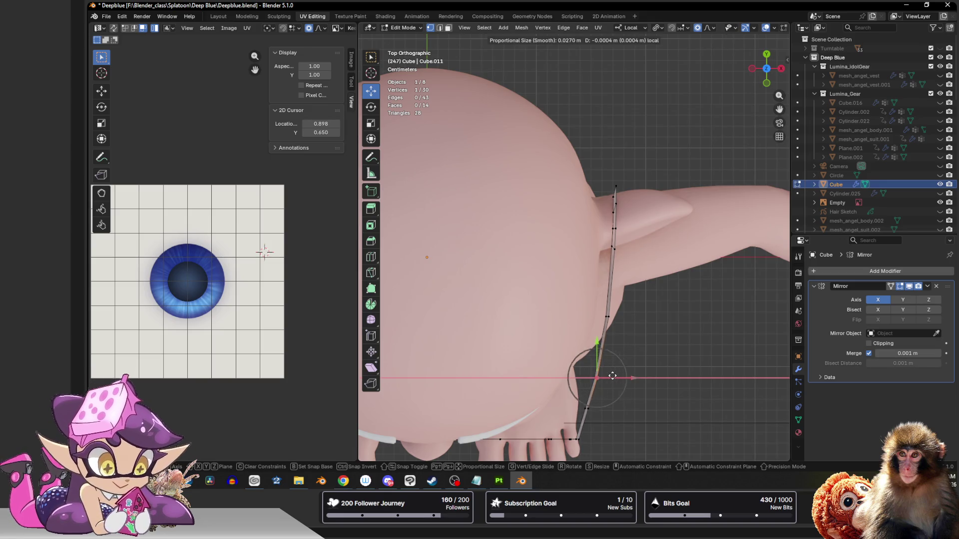
left_click(613, 376)
Step: Pull the arm's vertex near the ear in toward the head, then return to Object Mode
left_click(610, 320)
key("2")
left_click(598, 322)
key("1")
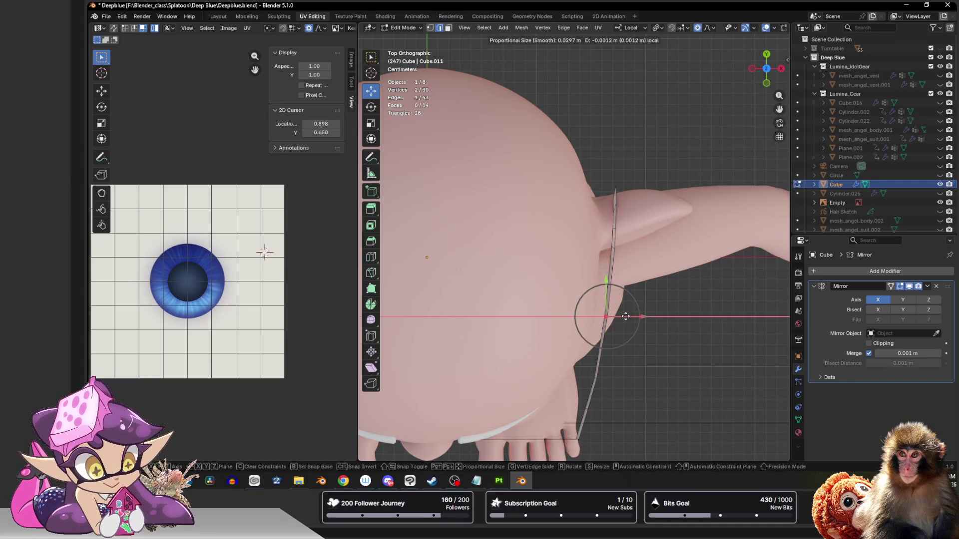
left_click(614, 189)
key("g")
scroll(628, 190, "down", 9)
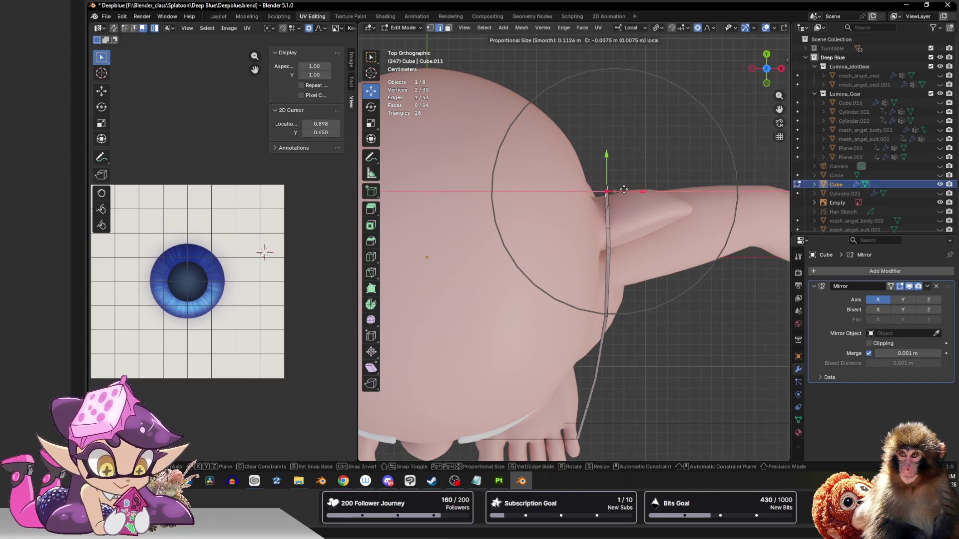
left_click(624, 190)
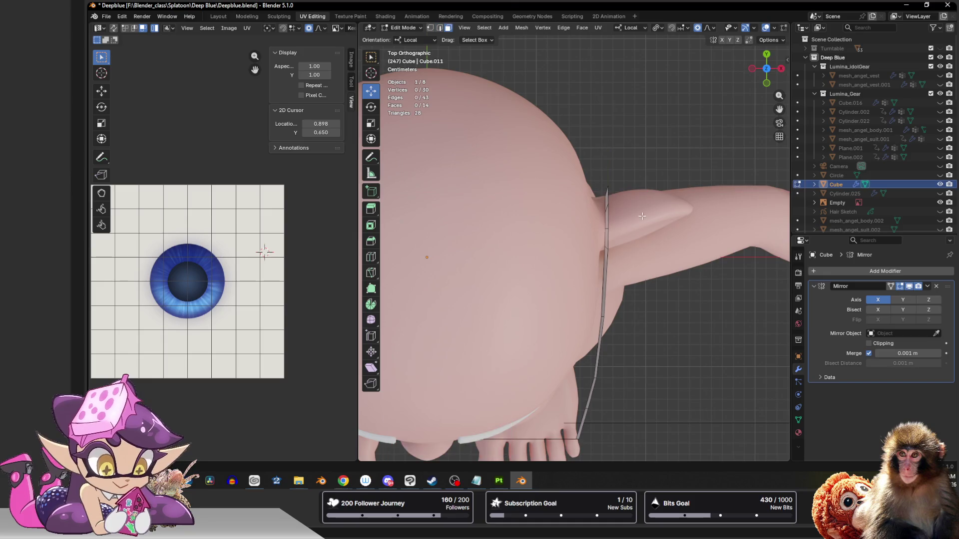
key("Tab")
scroll(634, 261, "down", 5)
mouse_move(634, 262)
middle_mouse_down()
mouse_move(616, 206)
mouse_move(647, 169)
mouse_move(676, 160)
mouse_move(631, 199)
mouse_move(583, 185)
mouse_move(549, 209)
middle_mouse_up()
Step: Raise one glasses vertex by about 0.0012 m and return to Object Mode
key("Tab")
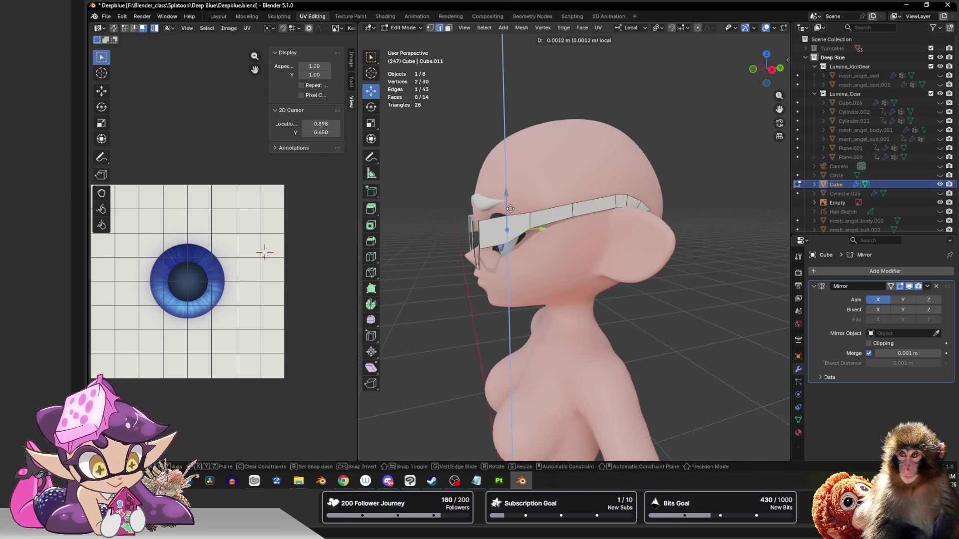
left_click_drag(546, 218, 546, 217)
mouse_move(546, 217)
middle_mouse_down()
mouse_move(527, 202)
mouse_move(580, 264)
mouse_move(693, 240)
middle_mouse_up()
key("Tab")
scroll(532, 217, "down", 3)
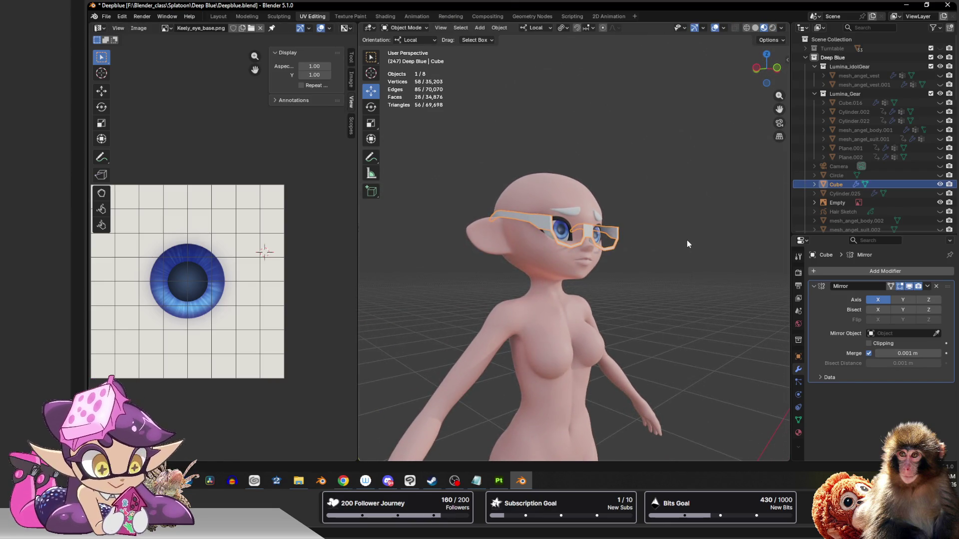
Step: Orbit around the character to inspect the glasses' fit, then deselect everything
middle_click_drag(687, 241, 648, 251)
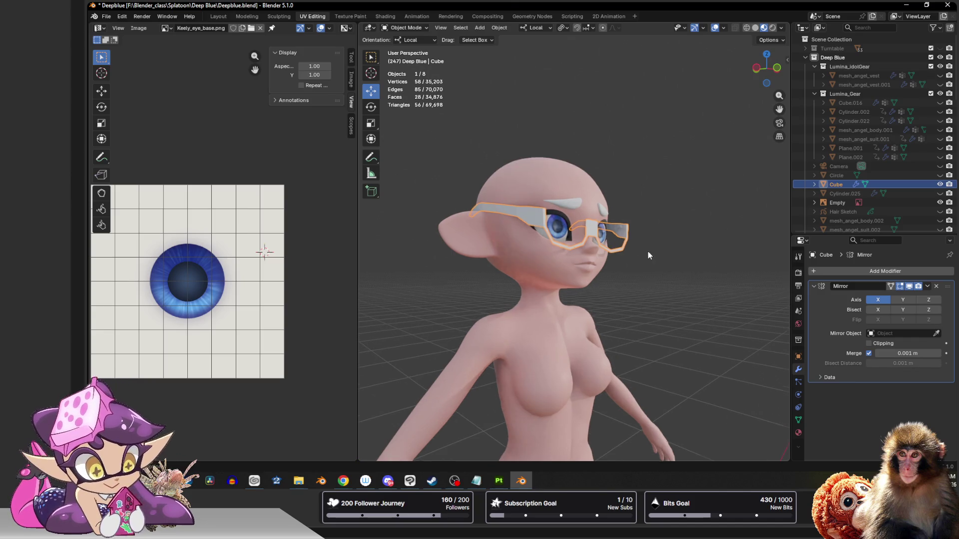
mouse_move(616, 198)
middle_mouse_down()
mouse_move(582, 239)
mouse_move(584, 224)
middle_mouse_up()
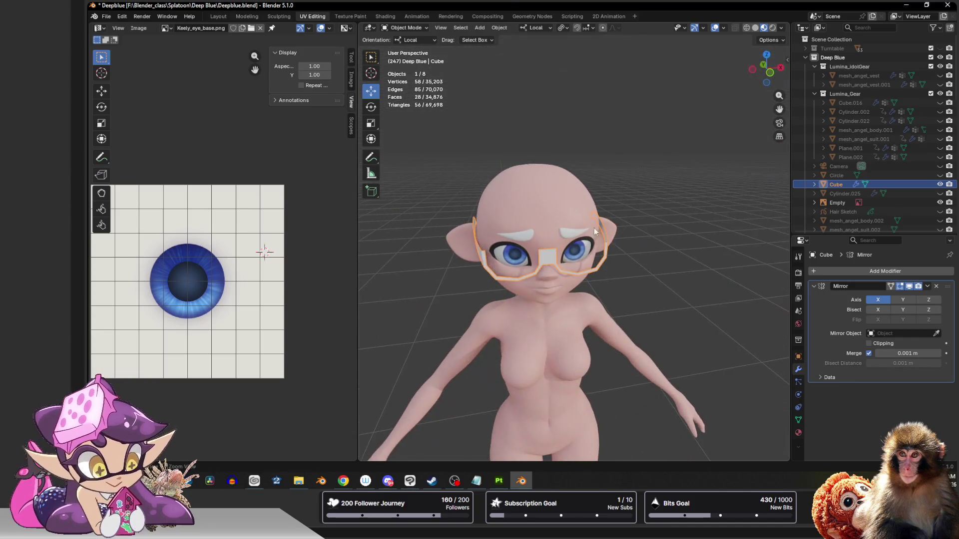
mouse_move(553, 265)
middle_mouse_down()
mouse_move(590, 249)
mouse_move(541, 229)
mouse_move(535, 243)
middle_mouse_up()
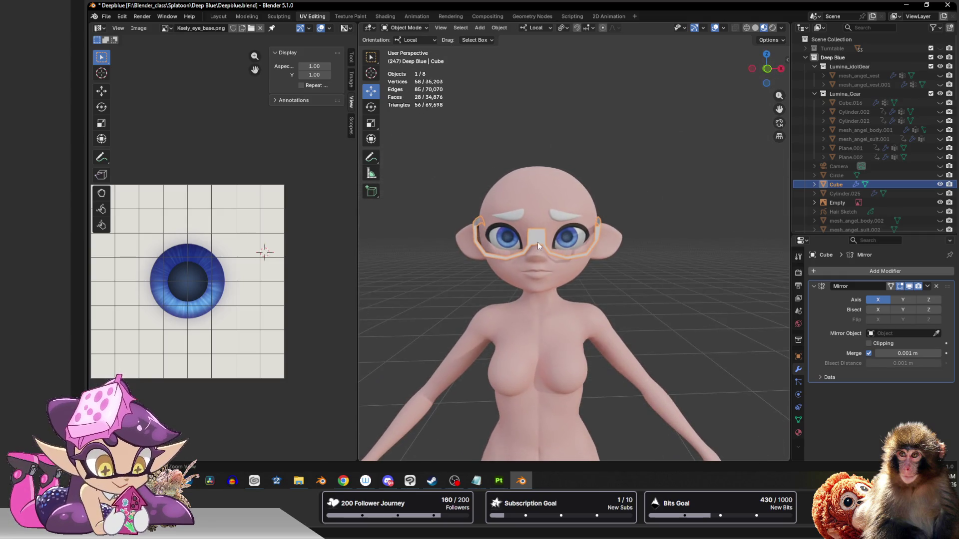
mouse_move(687, 176)
middle_mouse_down()
mouse_move(622, 224)
mouse_move(685, 210)
mouse_move(613, 247)
middle_mouse_up()
left_click(661, 232)
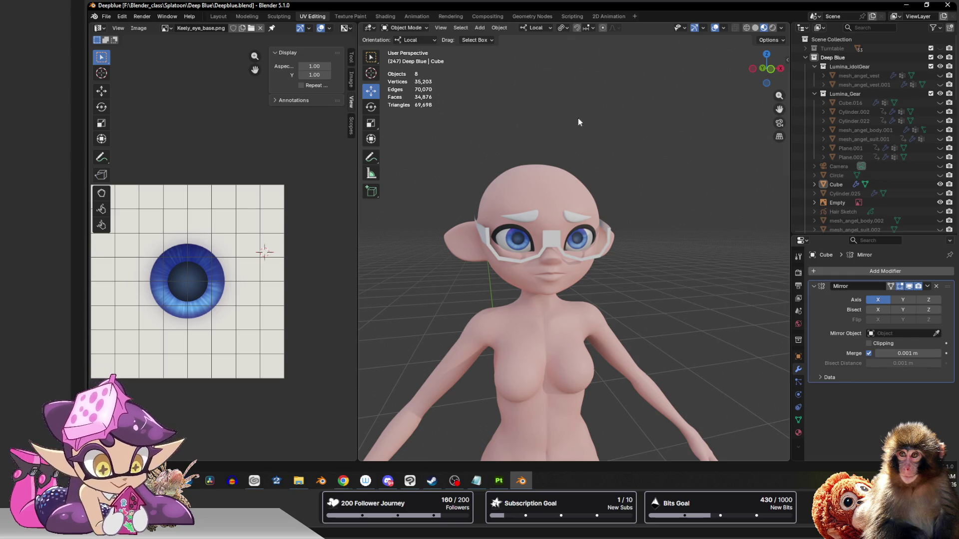
Step: Save the project as Deepblue.blend
mouse_move(570, 114)
middle_mouse_down()
mouse_move(619, 109)
mouse_move(592, 107)
middle_mouse_up()
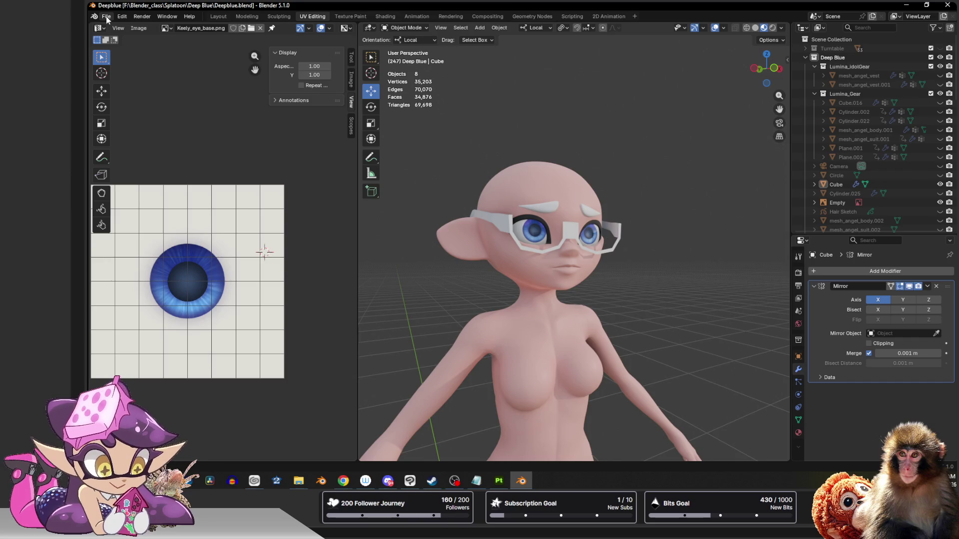
left_click(528, 166)
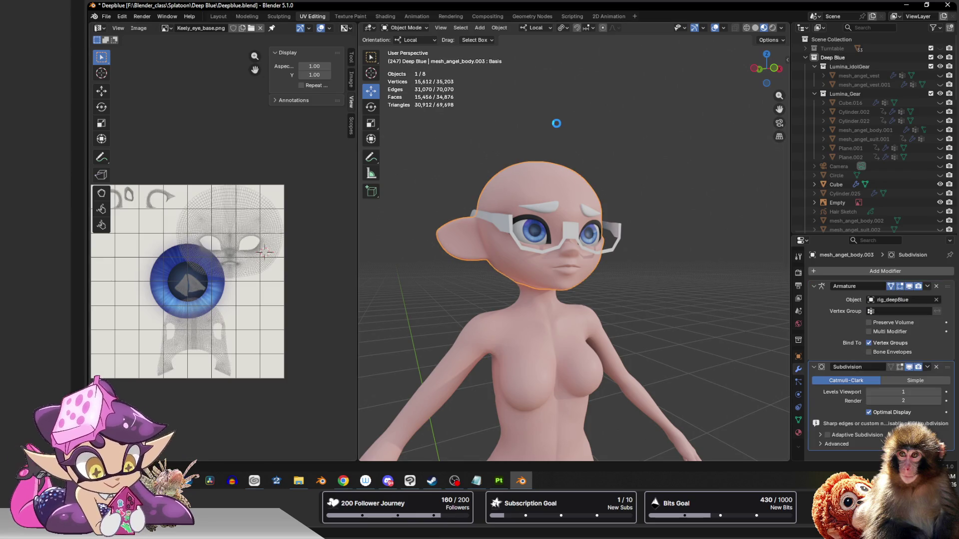
left_click(556, 124)
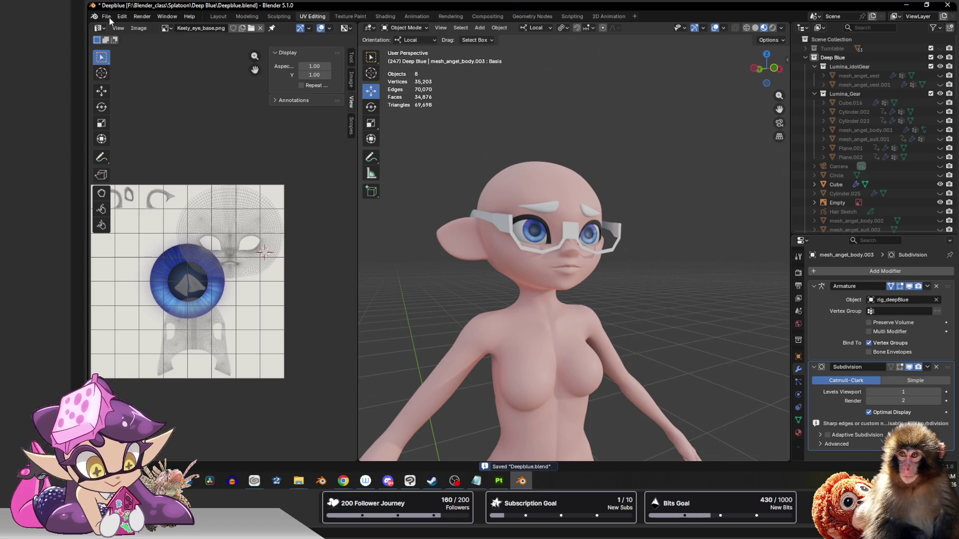
left_click(106, 17)
Step: Open the other project, select the hero shirt mesh, and export it as FBX
left_click(118, 36)
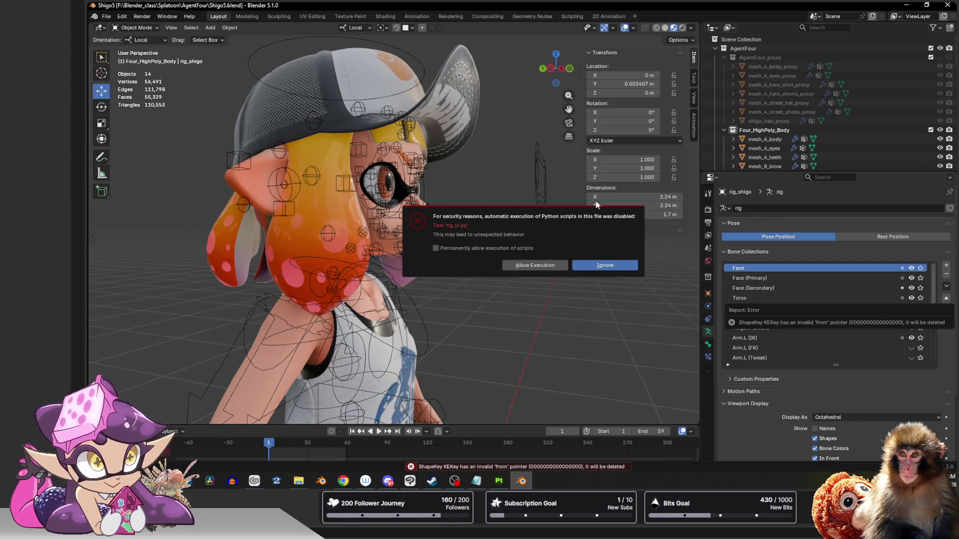
left_click(387, 333)
key("KP_Decimal")
left_click(399, 273)
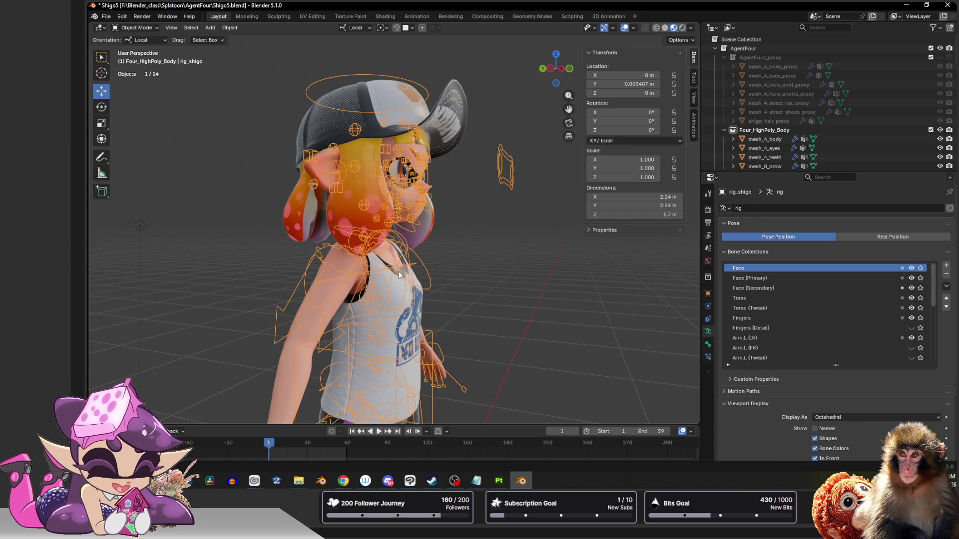
left_click(398, 271)
key("KP_Decimal")
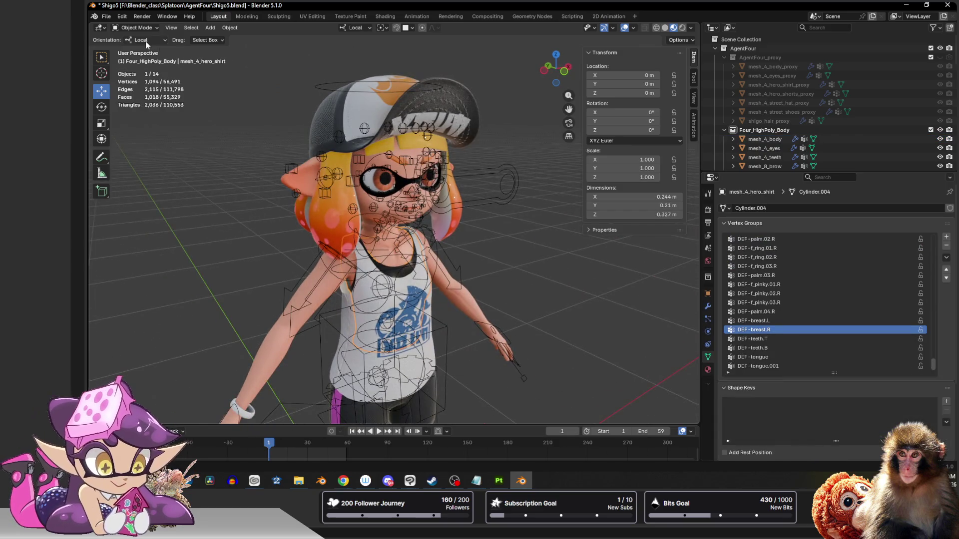
left_click(106, 16)
mouse_move(131, 158)
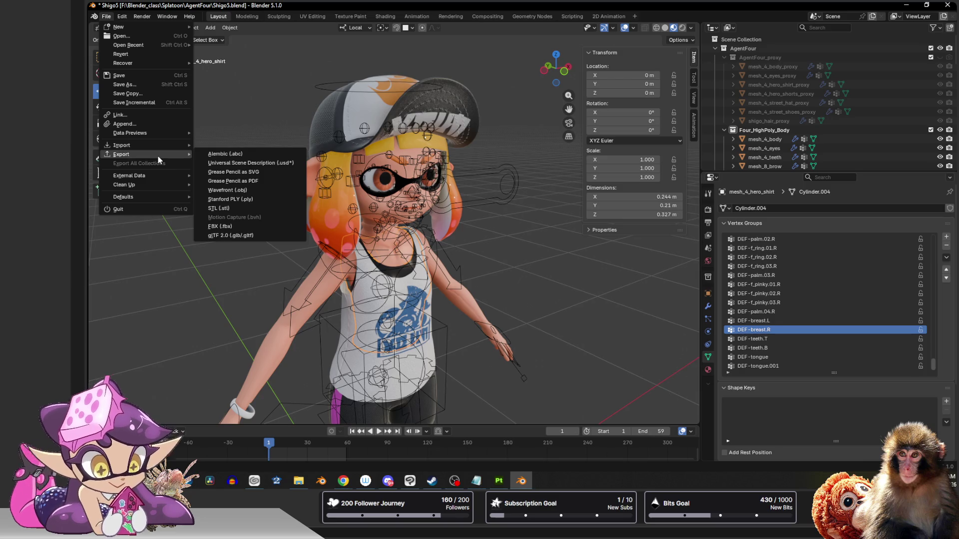
left_click(220, 227)
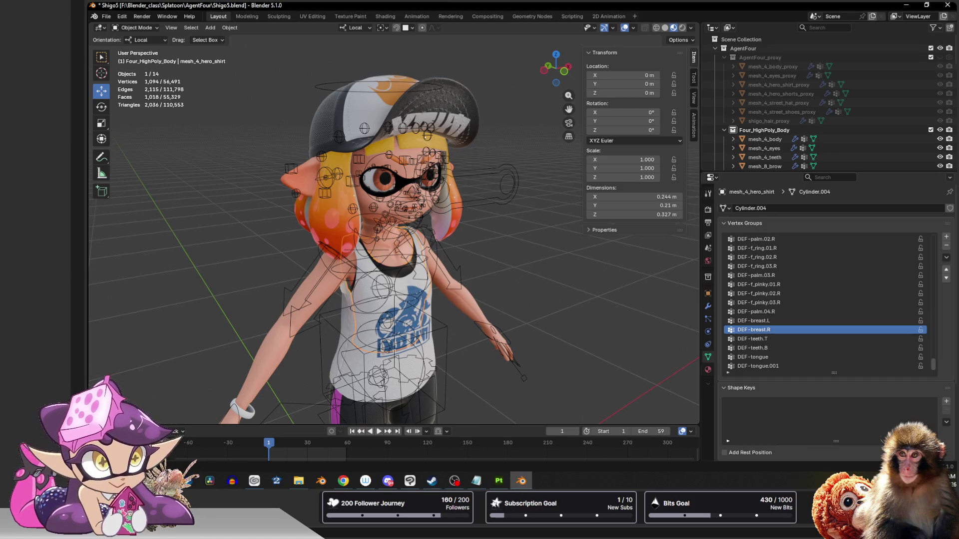
Step: Reopen Deepblue.blend from recent files, choosing Don't Save for Shigo5
left_click(107, 18)
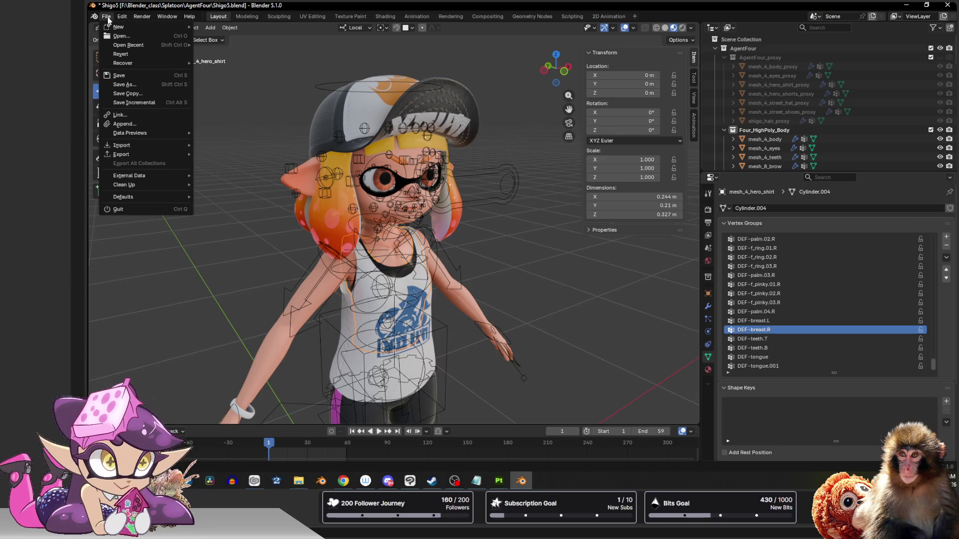
mouse_move(130, 45)
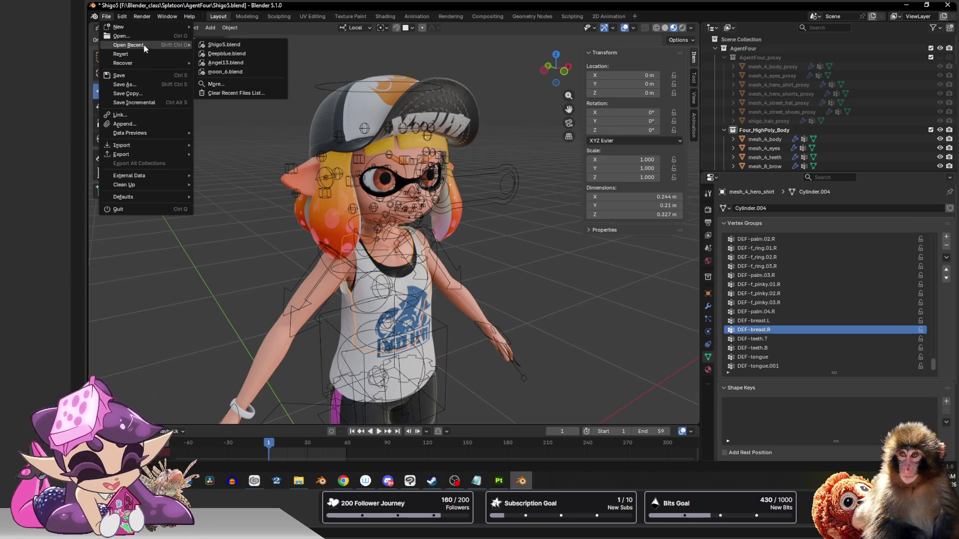
left_click(225, 45)
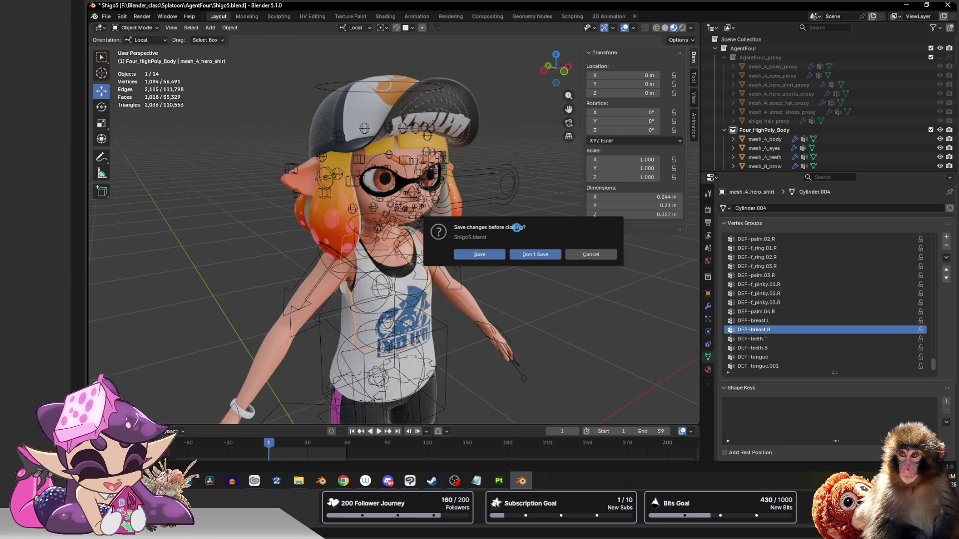
key("Return")
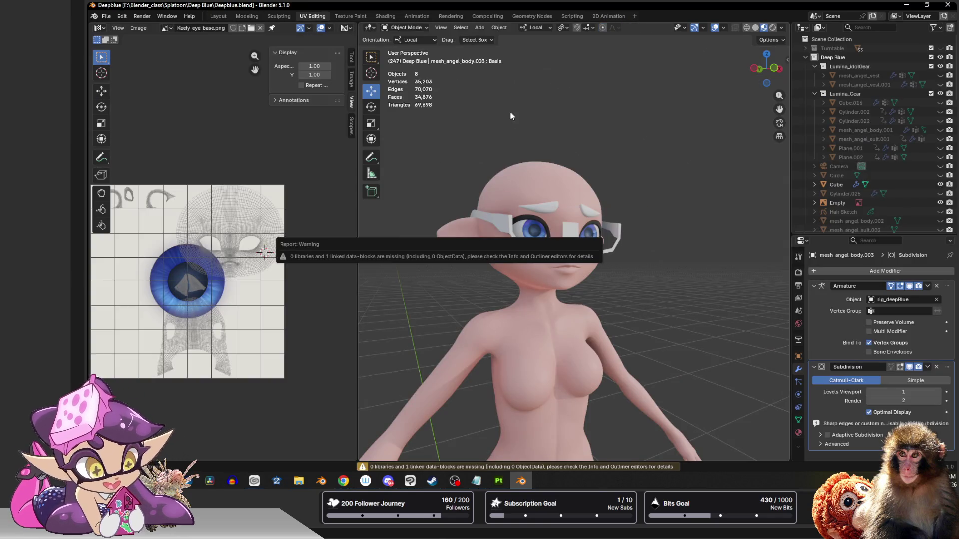
mouse_move(512, 108)
middle_mouse_down()
mouse_move(558, 119)
mouse_move(538, 132)
middle_mouse_up()
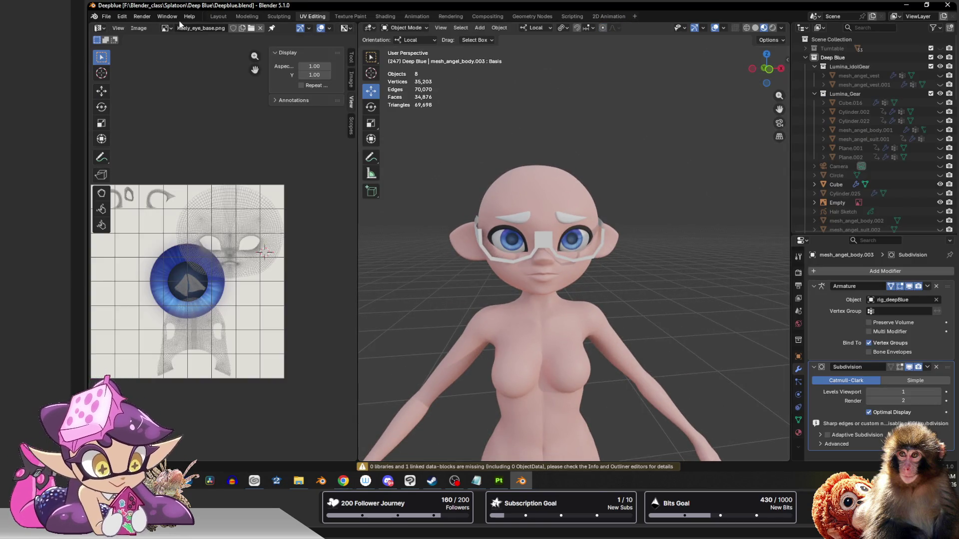
middle_click_drag(612, 208, 583, 185)
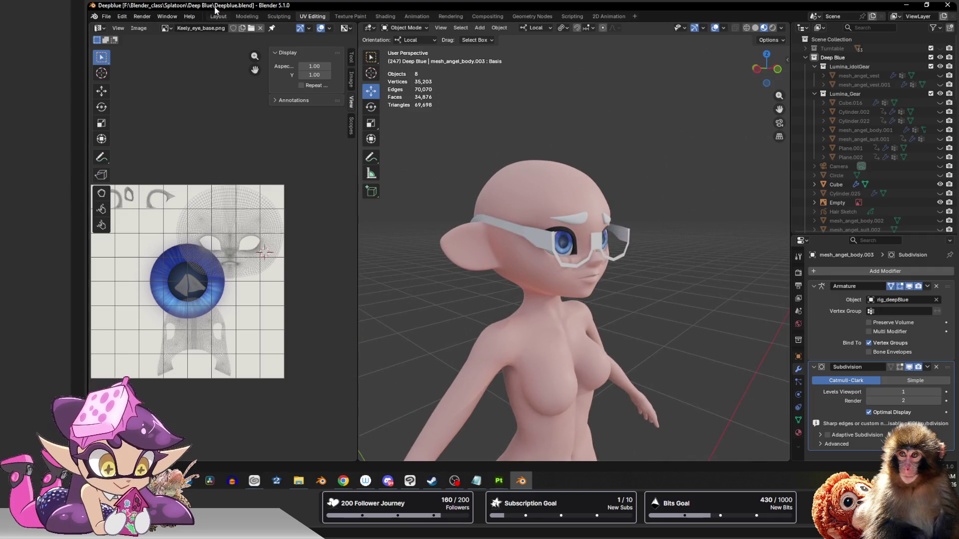
Step: Import the hero shirt FBX into Deepblue and view it from Left Orthographic
left_click(106, 16)
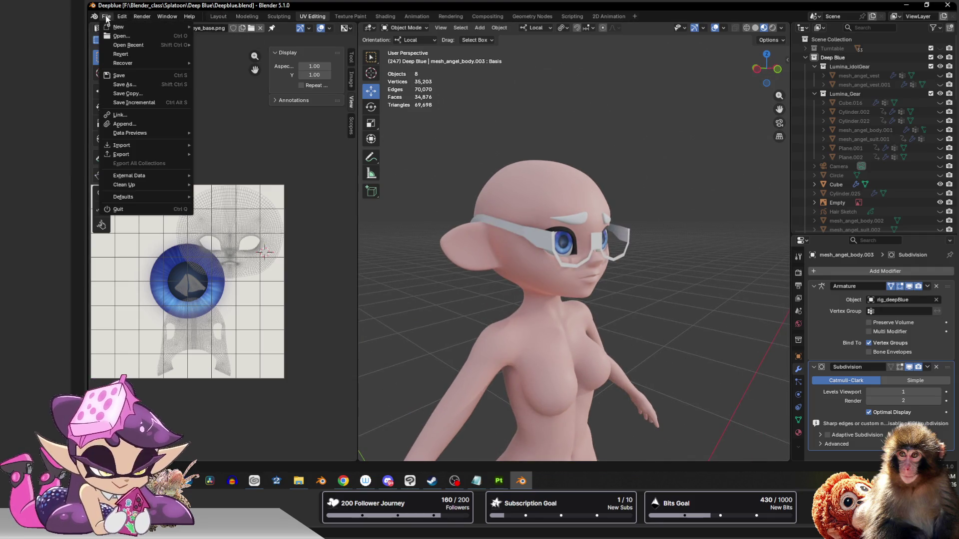
mouse_move(150, 145)
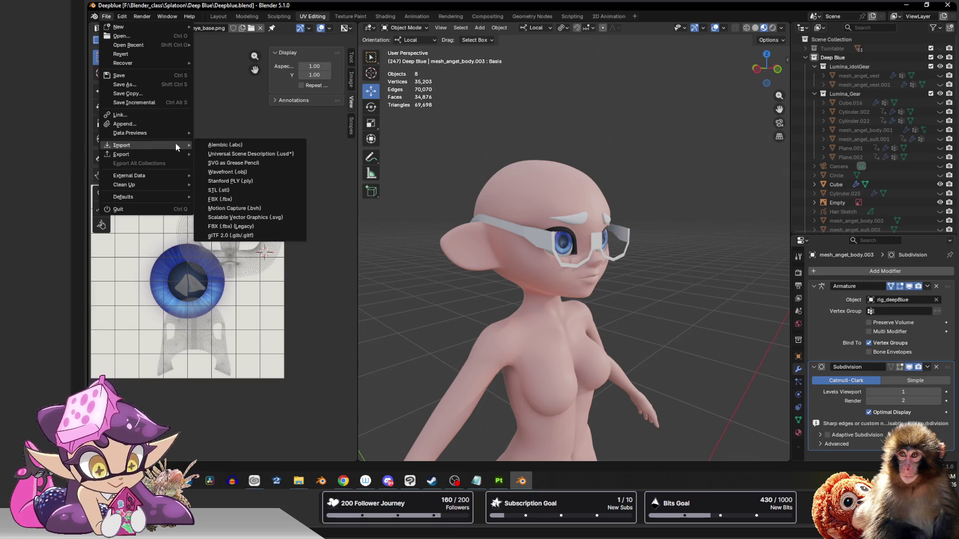
left_click(259, 202)
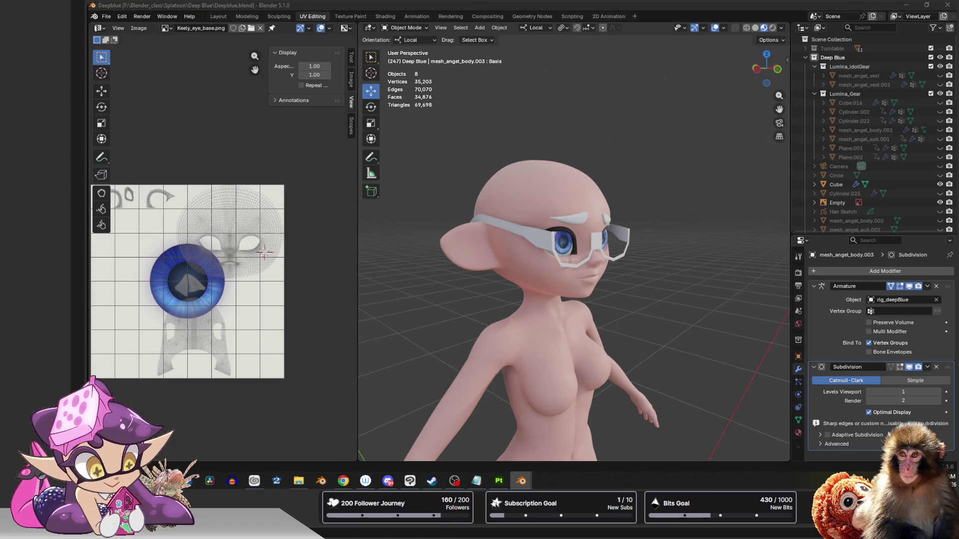
mouse_move(698, 292)
middle_mouse_down()
mouse_move(683, 156)
mouse_move(691, 160)
mouse_move(625, 168)
mouse_move(652, 167)
mouse_move(654, 184)
middle_mouse_up()
scroll(655, 200, "down", 5)
mouse_move(657, 224)
middle_mouse_down()
mouse_move(721, 177)
mouse_move(618, 223)
mouse_move(637, 253)
mouse_move(703, 237)
middle_mouse_up()
scroll(638, 257, "up", 6)
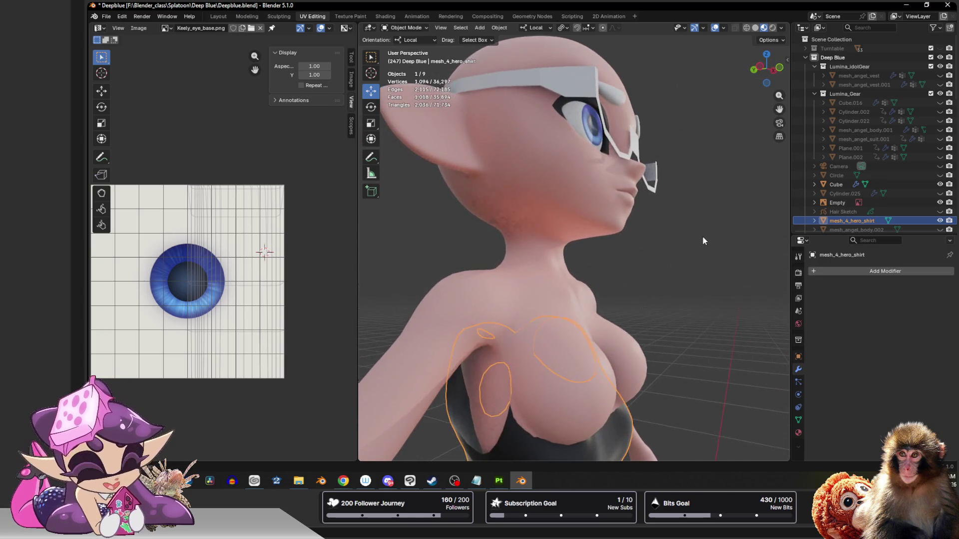
left_click(761, 69)
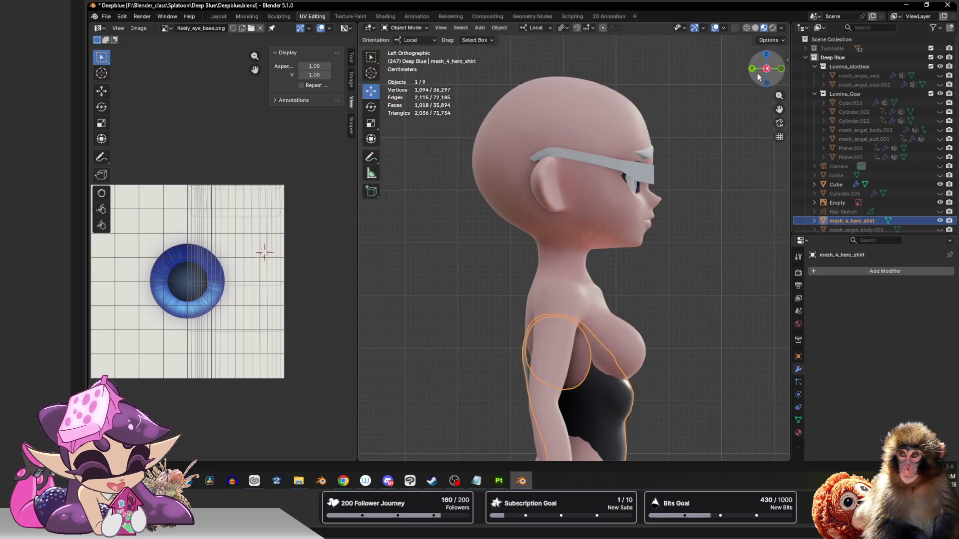
key("Tab")
Step: Scale the shirt up to about 1.168, raise it, then shrink it to 0.899 on the torso
middle_click_drag(617, 369, 607, 250, "shift")
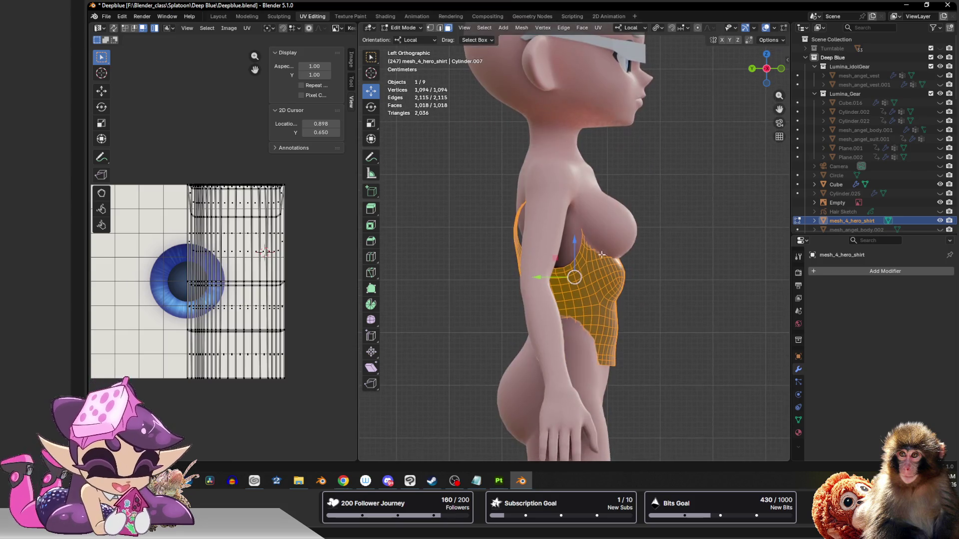
key("shift+space")
key("s")
left_click_drag(588, 304, 578, 239)
key("shift+space")
key("g")
key("s")
left_click(579, 246)
mouse_move(579, 240)
middle_mouse_down()
mouse_move(405, 227)
mouse_move(608, 259)
mouse_move(623, 278)
middle_mouse_up()
Step: Reshape the shirt's back by soft-moving a vertex with proportional editing
key("2")
key("1")
left_click(607, 263)
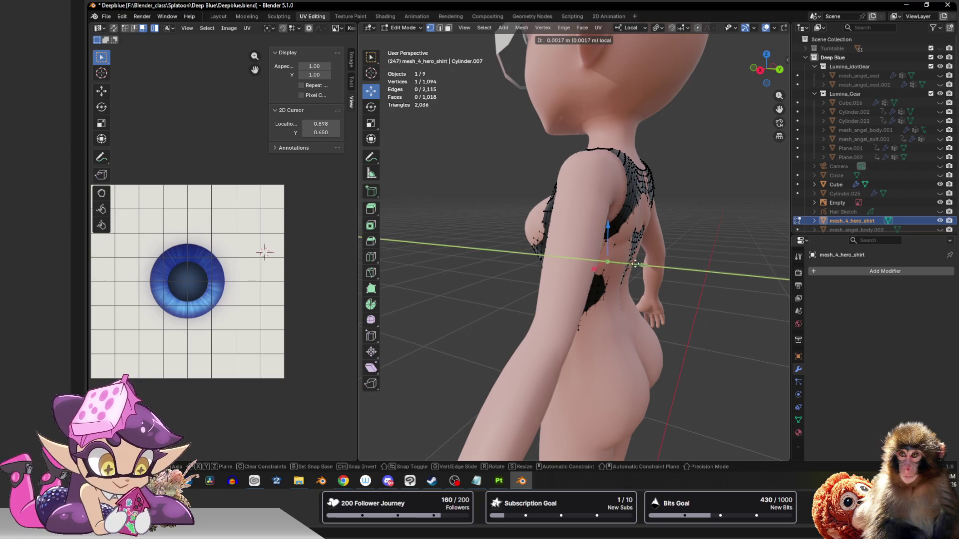
scroll(632, 266, "down", 5)
scroll(638, 266, "up", 5)
key("o")
mouse_move(637, 267)
left_mouse_down()
mouse_move(652, 267)
mouse_move(649, 279)
left_mouse_up()
key("ctrl+z")
middle_click_drag(649, 279, 579, 271)
left_click_drag(539, 266, 540, 266)
mouse_move(540, 266)
middle_mouse_down()
mouse_move(671, 268)
mouse_move(649, 337)
mouse_move(584, 267)
middle_mouse_up()
scroll(659, 310, "down", 2)
Step: Lower the shirt's hem loop toward the hips and widen it to 1.251
left_click(617, 265, "alt")
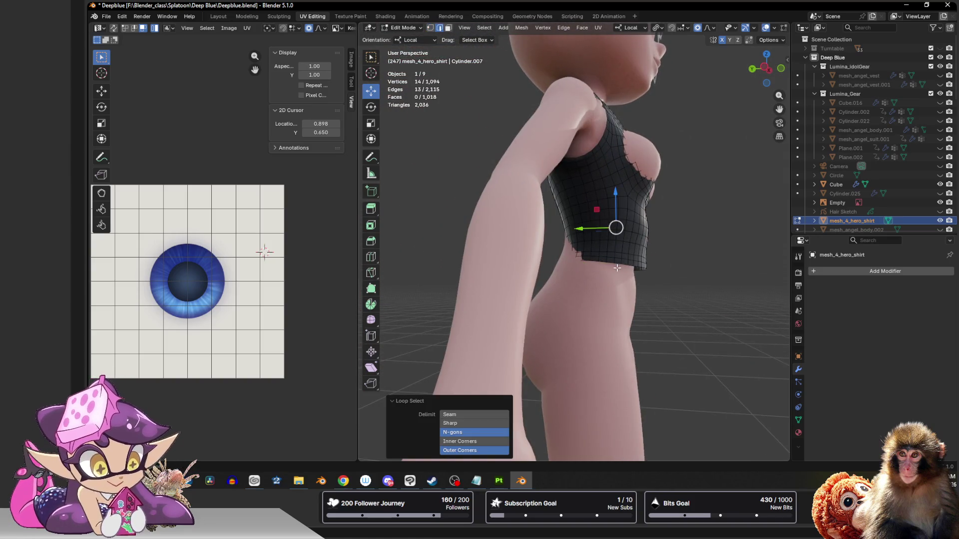
left_click_drag(589, 267, 586, 270)
middle_click_drag(586, 270, 567, 286)
left_click_drag(560, 243, 556, 273)
right_click(570, 275)
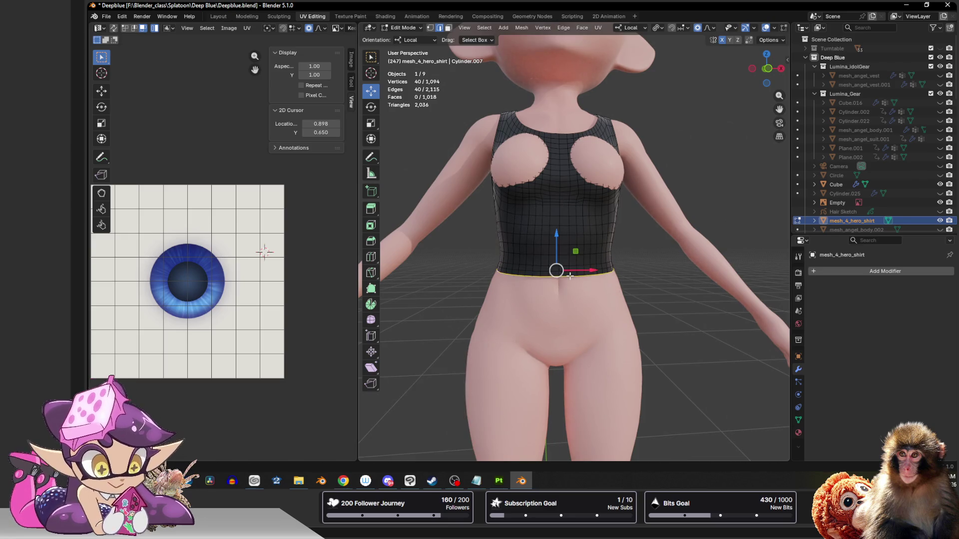
left_click_drag(558, 250, 561, 291)
key("s")
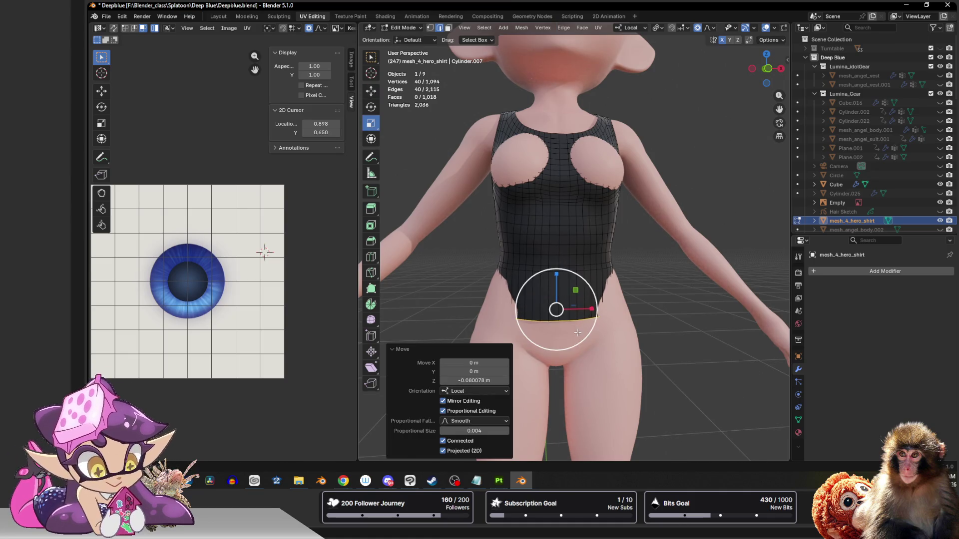
left_click(588, 336)
Step: Shift the hem loop 0.014 m along the Y axis
middle_click_drag(588, 337, 475, 327)
key("shift+space")
key("g")
left_click_drag(575, 305, 570, 306)
middle_click_drag(569, 306, 554, 295)
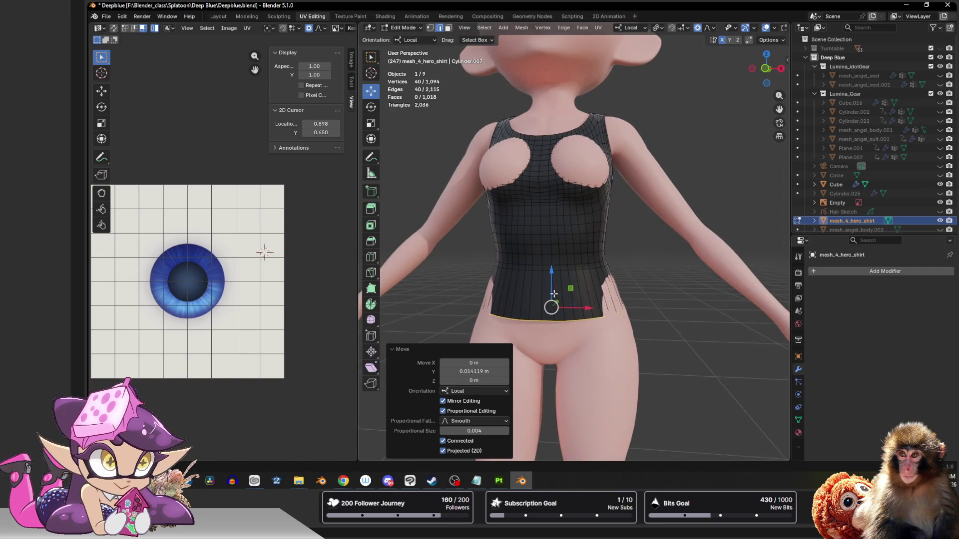
Step: Add a loop cut around the shirt's waist
left_click(368, 274)
left_click(370, 258)
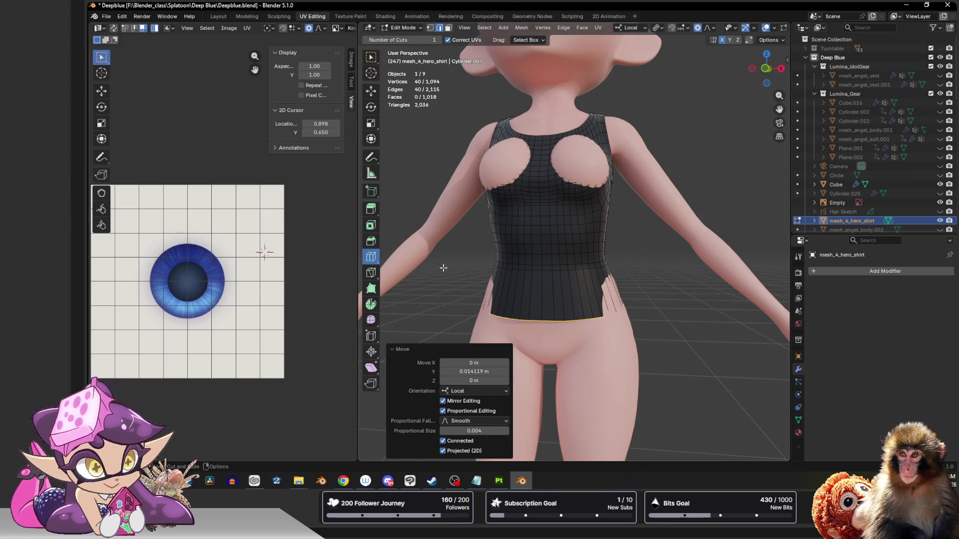
left_click(624, 294)
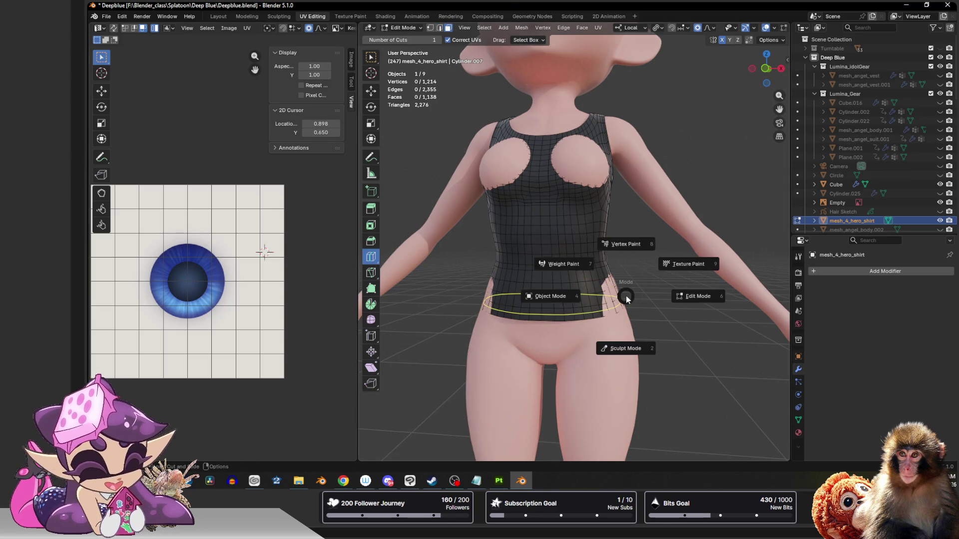
key("ctrl+Tab")
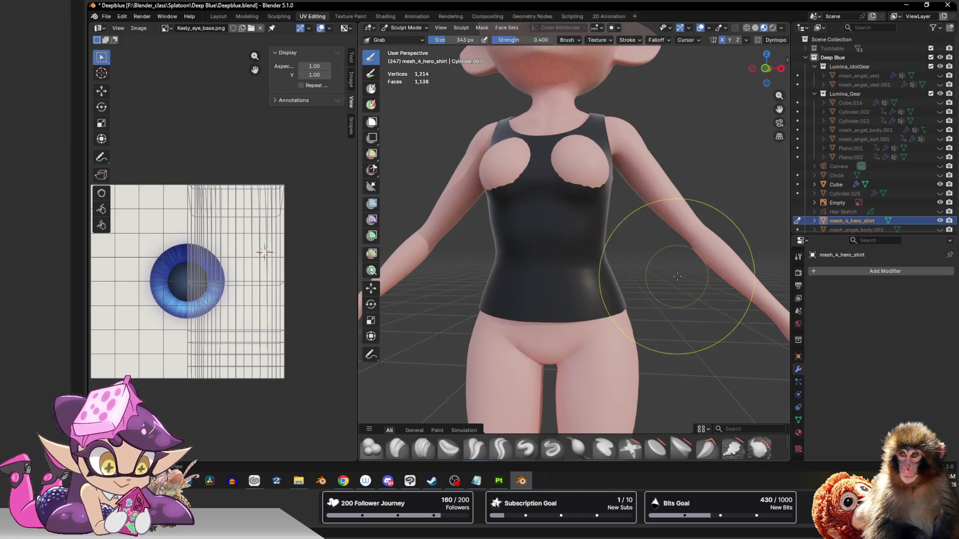
Step: Make the back hole round again by undoing the Grab pull near the left armpit
left_click_drag(766, 68, 679, 70)
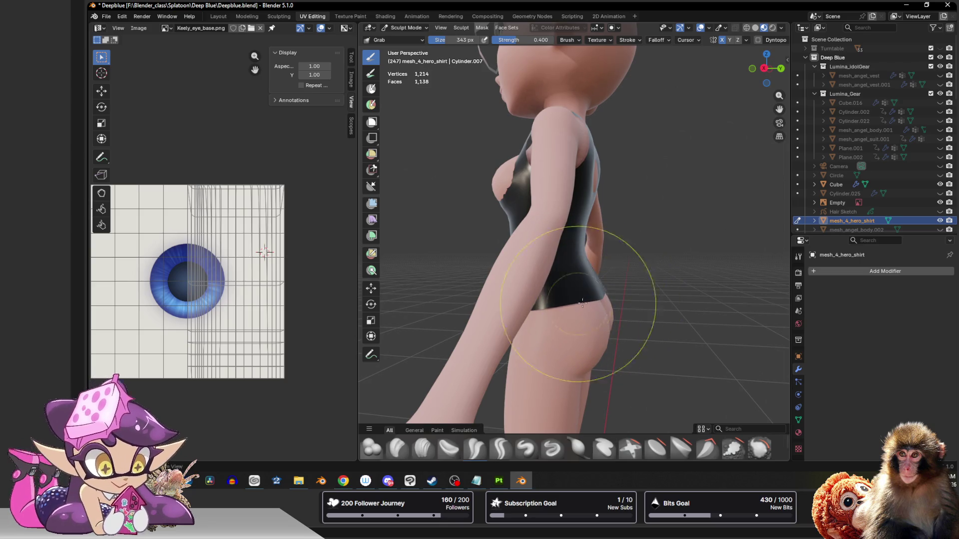
left_click_drag(774, 63, 734, 68)
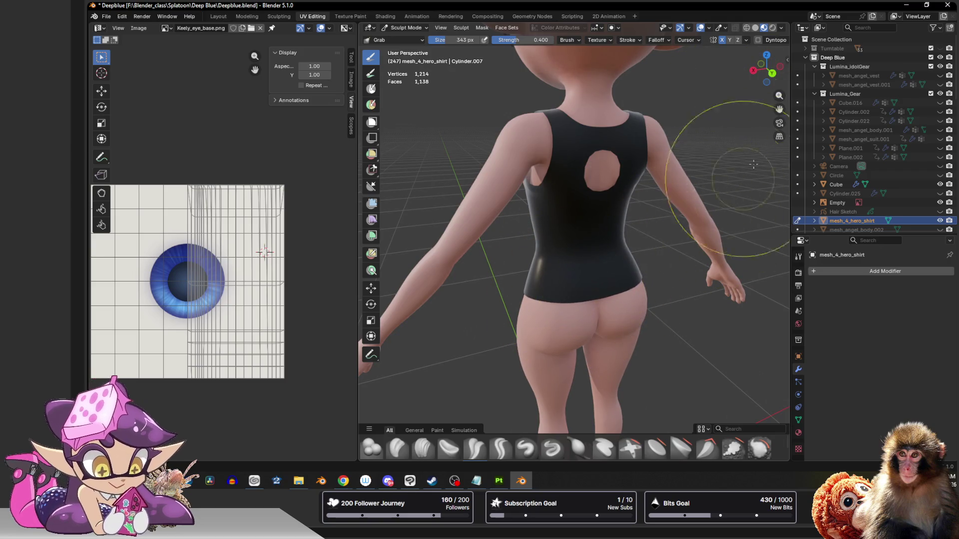
left_click(772, 73)
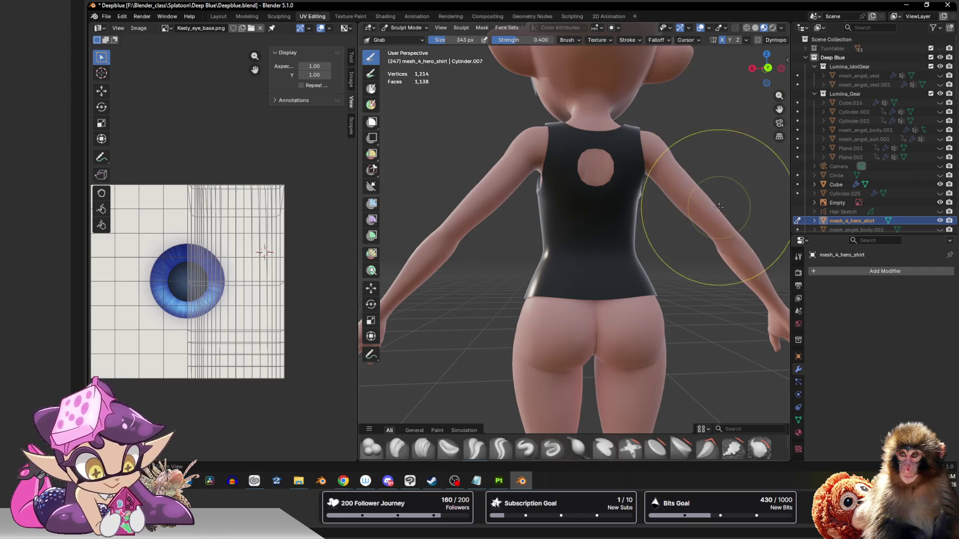
scroll(706, 181, "up", 5)
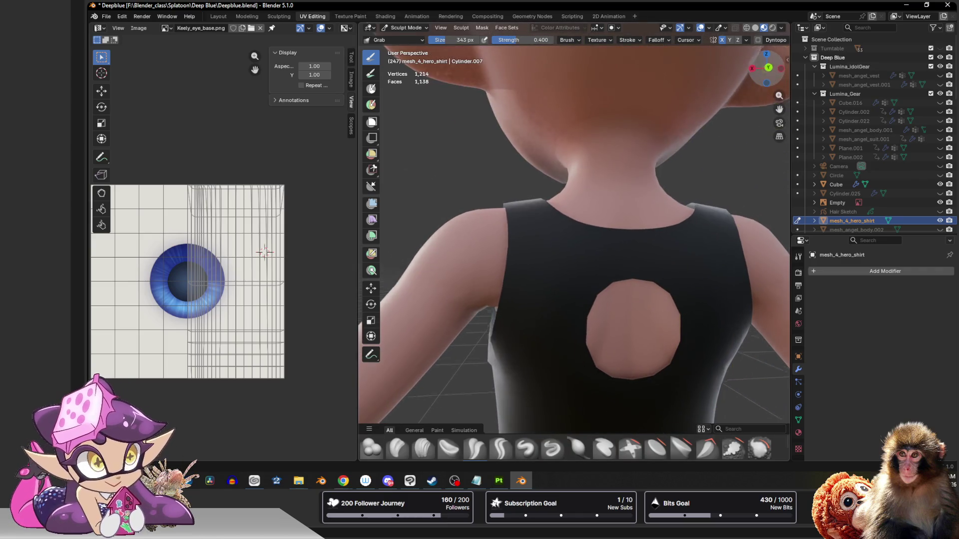
left_click_drag(784, 75, 769, 75)
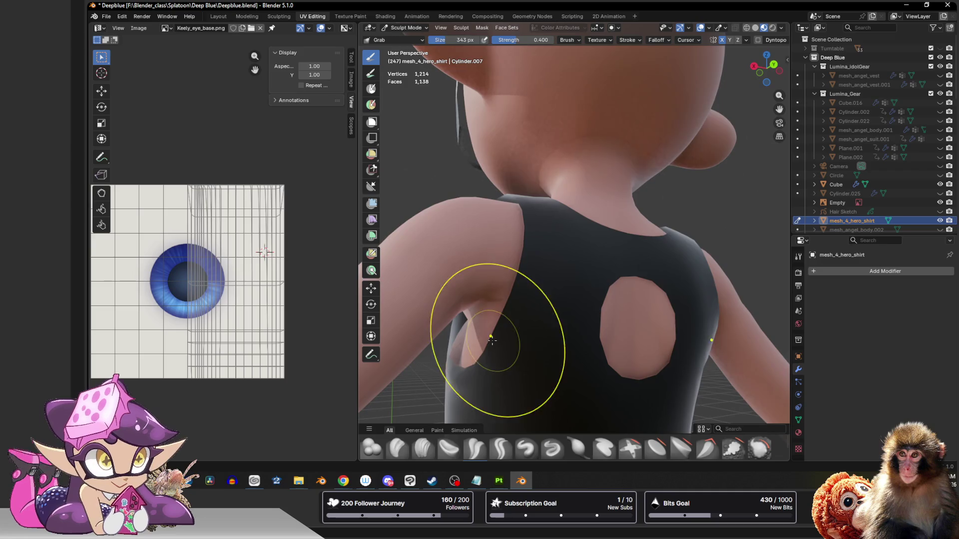
left_click_drag(491, 346, 468, 376)
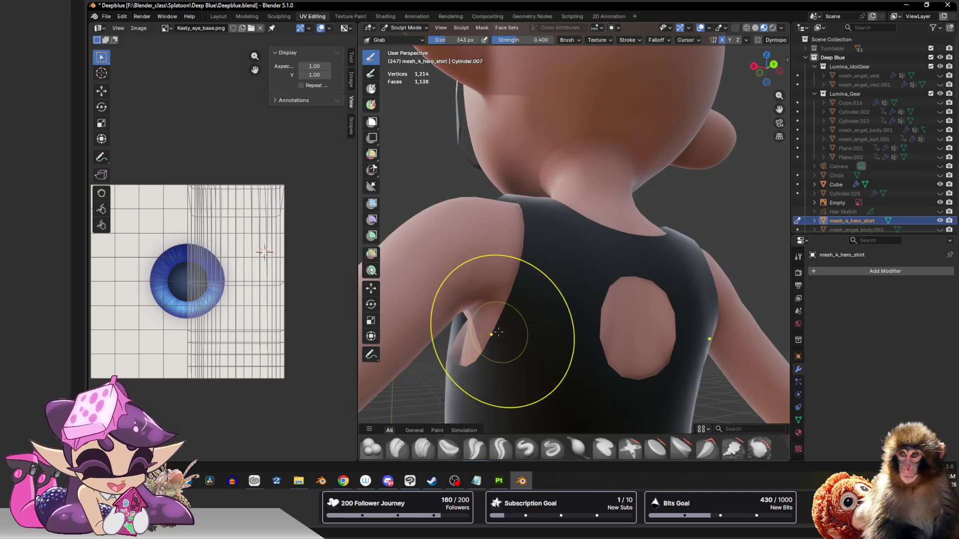
middle_click_drag(515, 332, 546, 317)
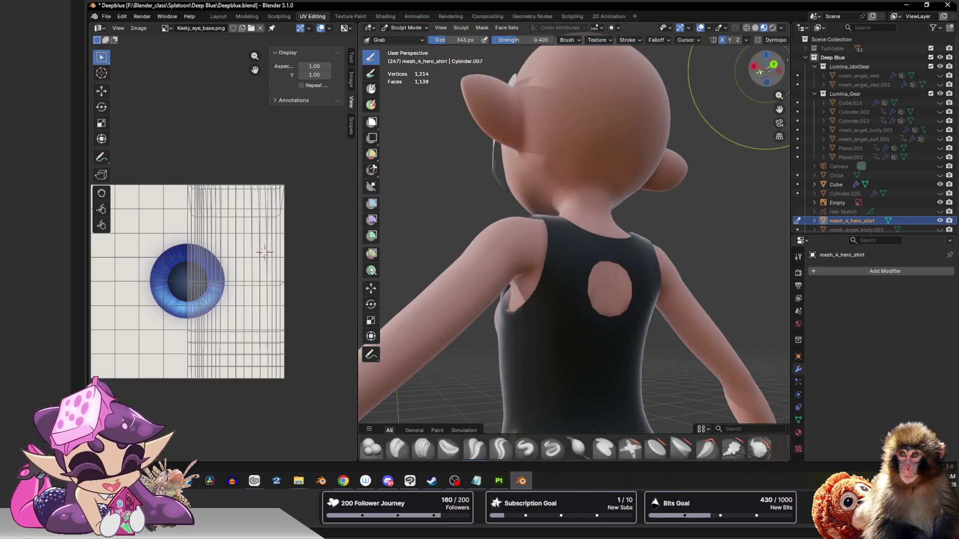
left_click_drag(766, 70, 764, 75)
middle_click_drag(510, 285, 526, 282)
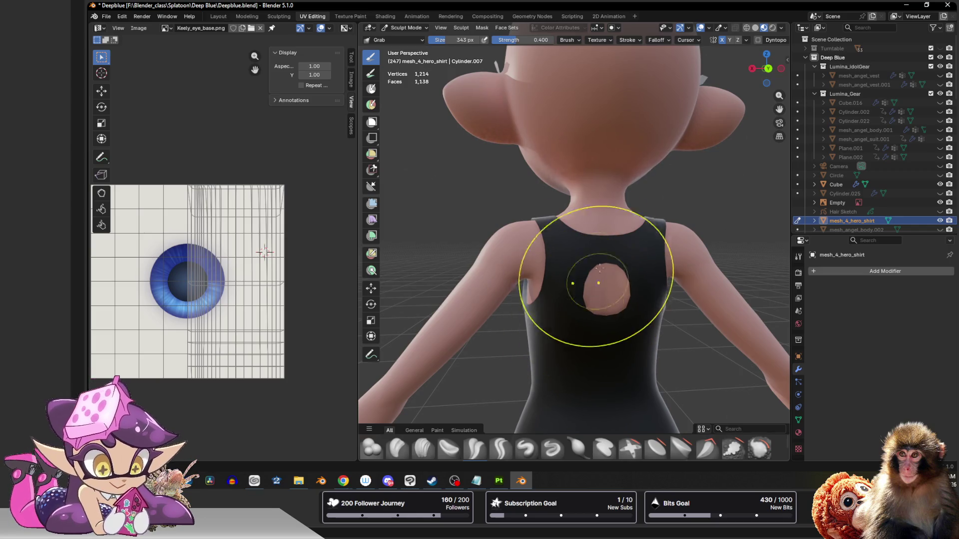
scroll(599, 284, "up", 2)
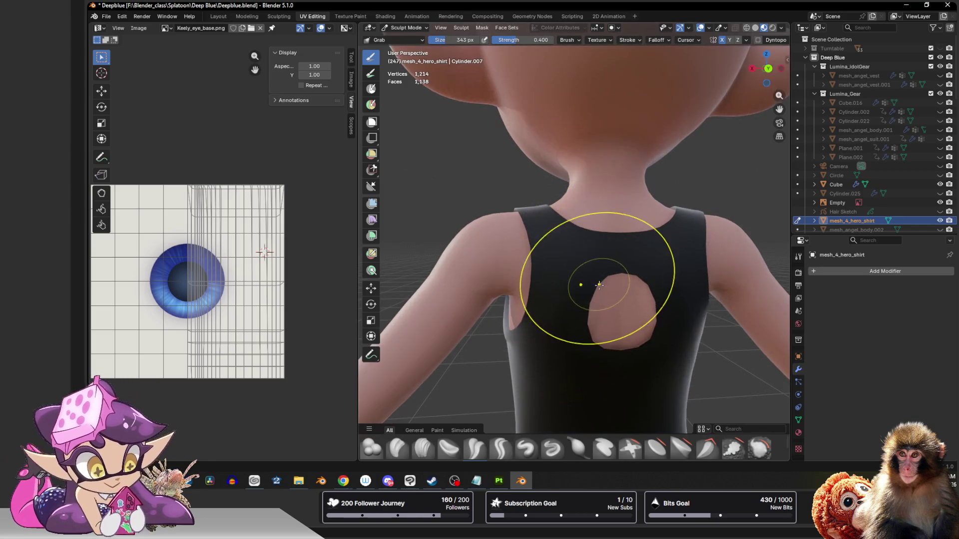
key("ctrl+z")
Step: Grab the chest hole edges inward, then select the Inflate/Deflate brush
scroll(642, 165, "down", 3)
left_click_drag(764, 70, 710, 74)
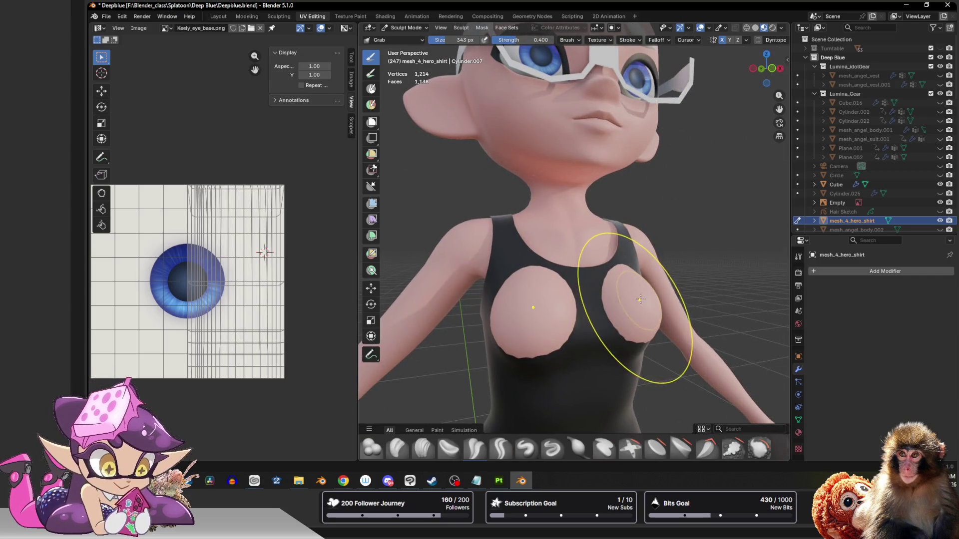
mouse_move(654, 300)
left_mouse_down()
mouse_move(672, 292)
mouse_move(645, 300)
left_mouse_up()
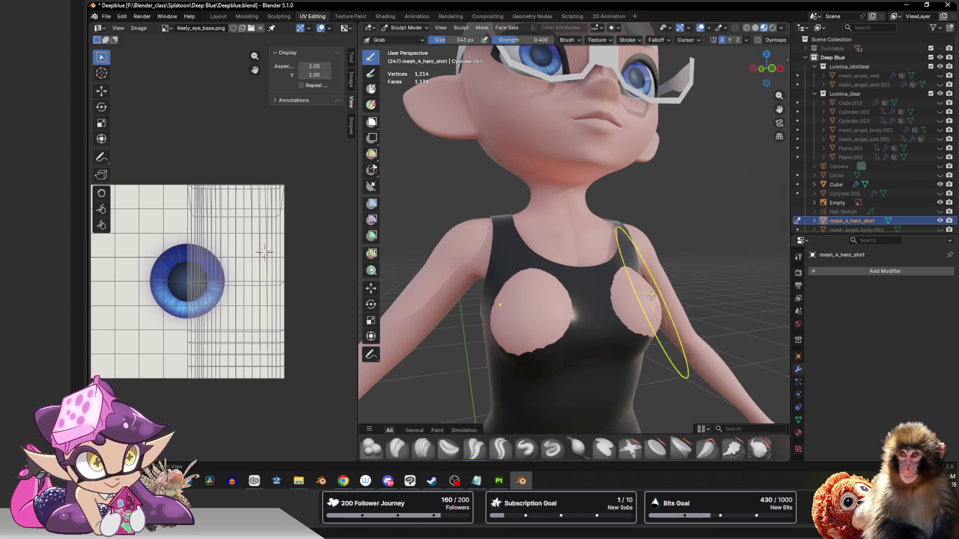
left_click_drag(769, 65, 768, 81)
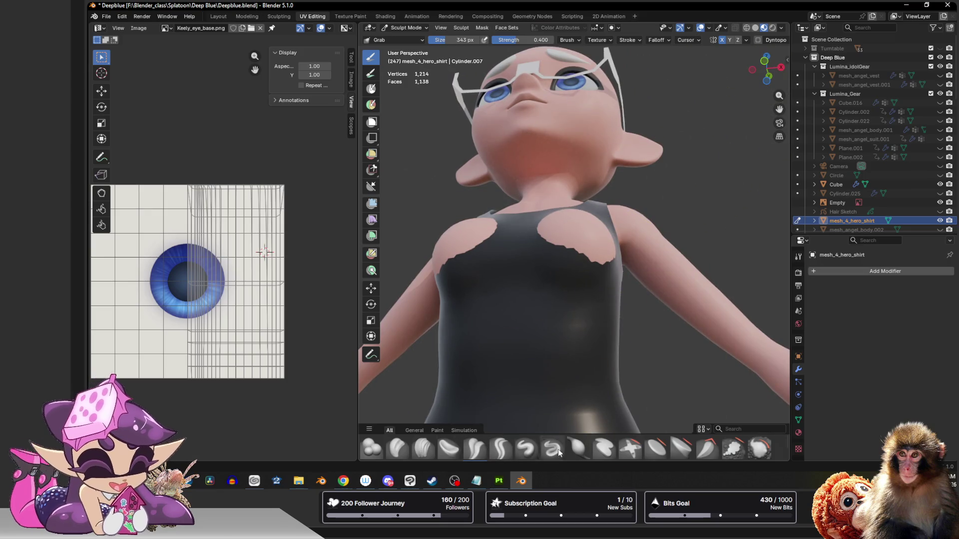
left_click(577, 449)
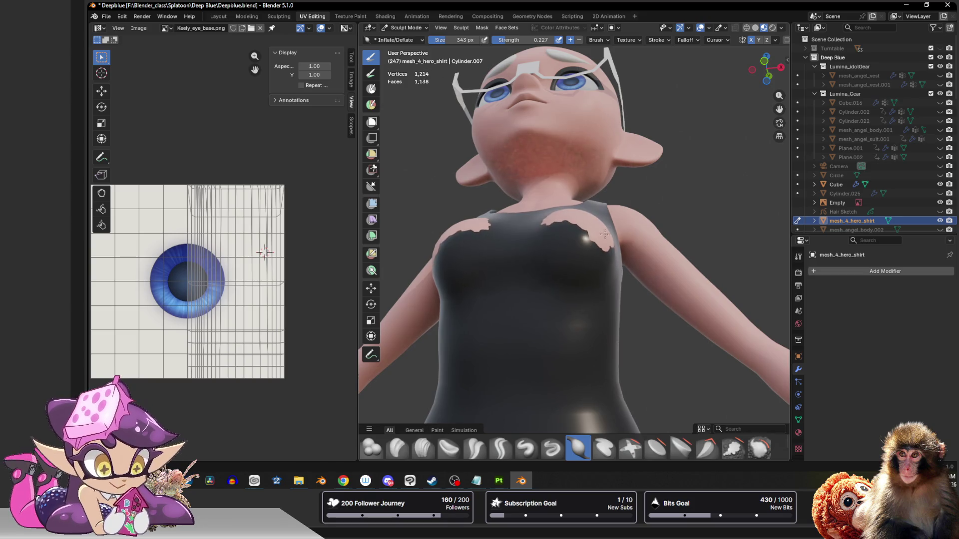
Step: Inflate the shirt over the exposed pink skin patches on the chest
left_click_drag(778, 79, 771, 70)
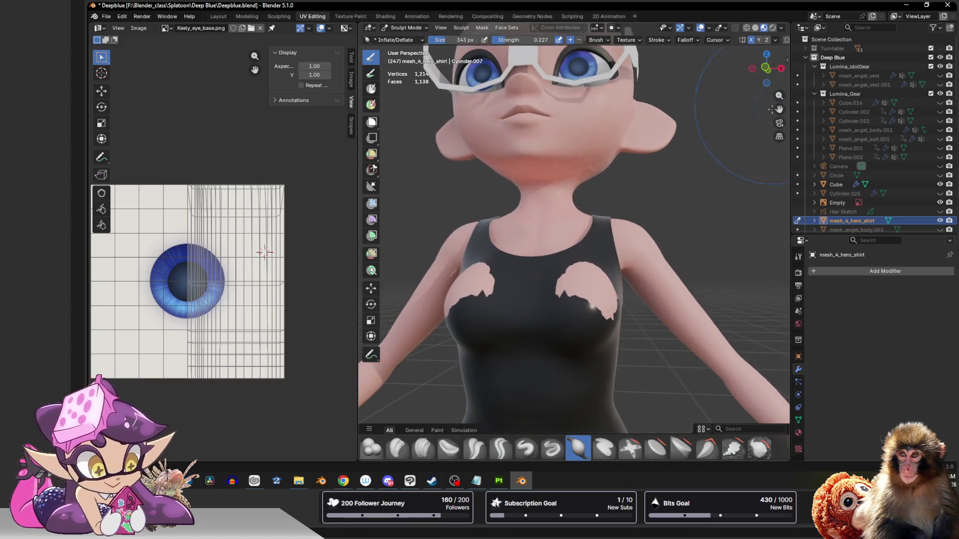
mouse_move(592, 292)
left_mouse_down()
mouse_move(570, 269)
mouse_move(553, 285)
left_mouse_up()
left_click_drag(767, 68, 754, 70)
scroll(665, 243, "up", 5)
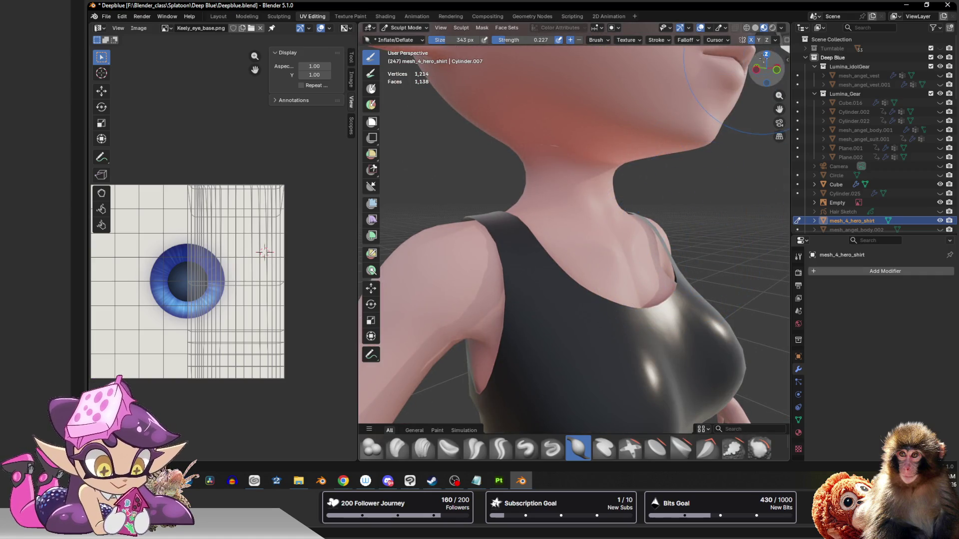
left_click_drag(767, 68, 769, 81)
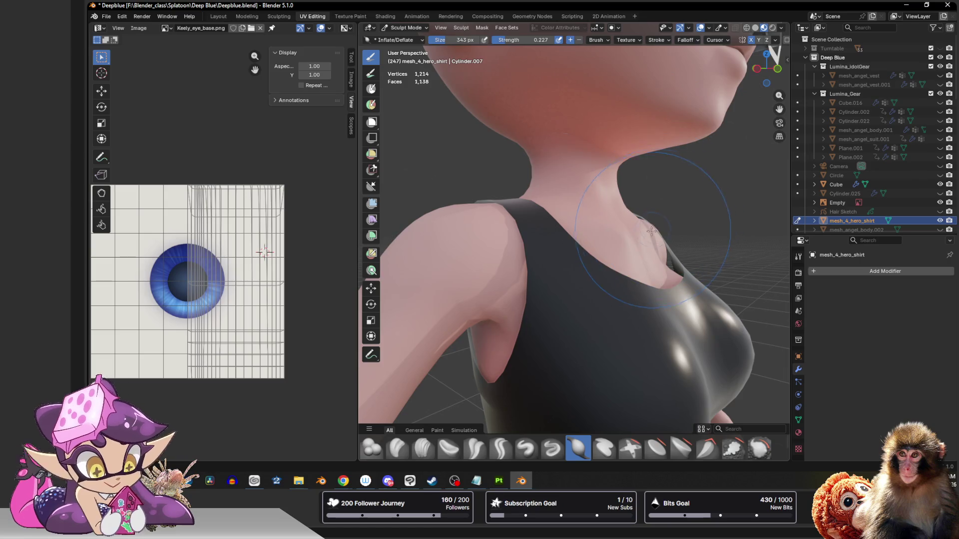
scroll(699, 452, "down", 3)
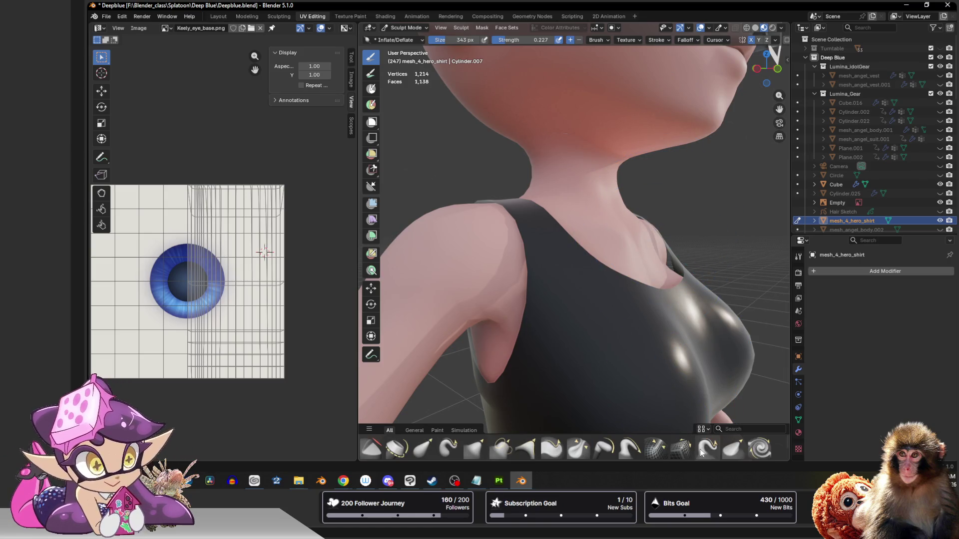
Step: With the Grab brush, undo the neckline stroke and pull the shirt edge up to the shoulder
left_click(481, 451)
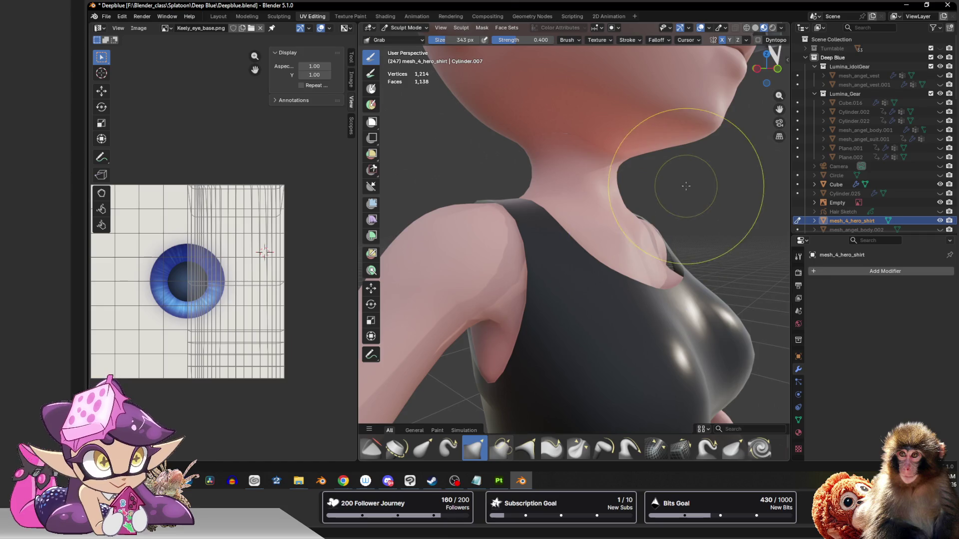
left_click_drag(764, 75, 766, 70)
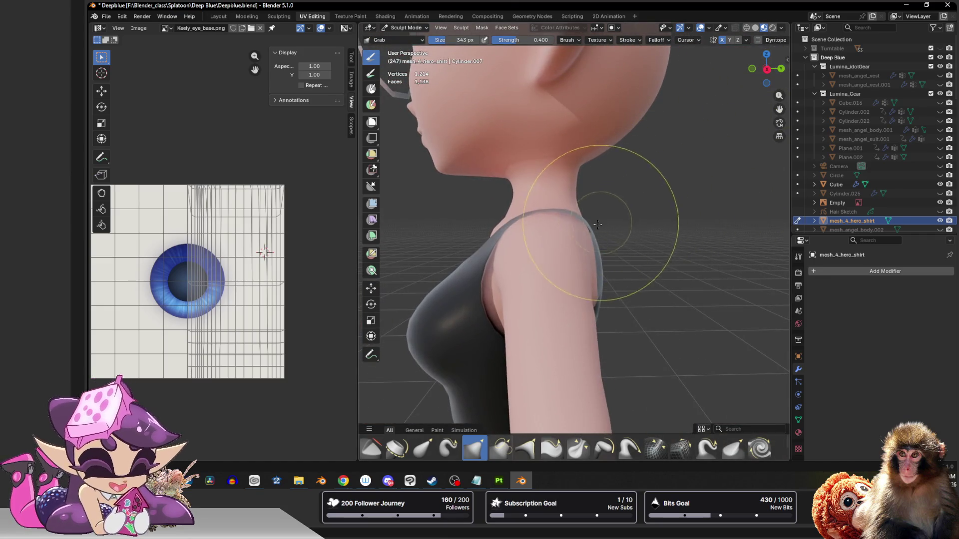
left_click_drag(766, 70, 775, 94)
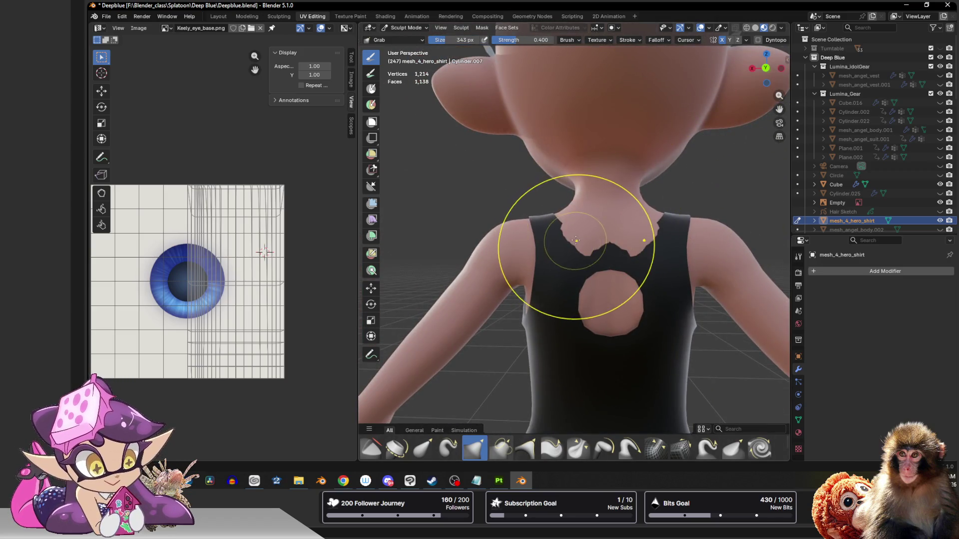
left_click_drag(607, 257, 585, 240)
key("ctrl+z")
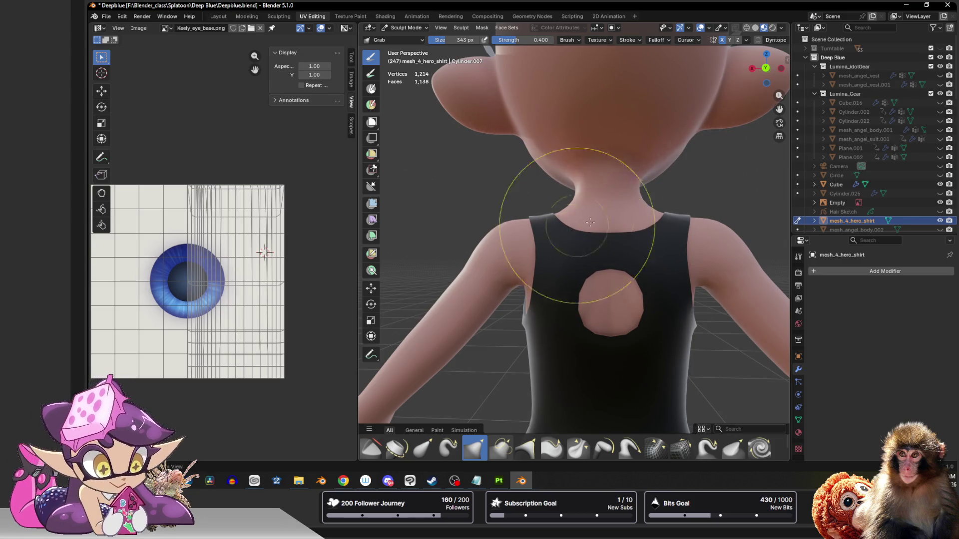
mouse_move(766, 70)
left_mouse_down()
mouse_move(744, 74)
mouse_move(747, 83)
left_mouse_up()
mouse_move(456, 268)
left_mouse_down()
mouse_move(461, 229)
mouse_move(486, 246)
left_mouse_up()
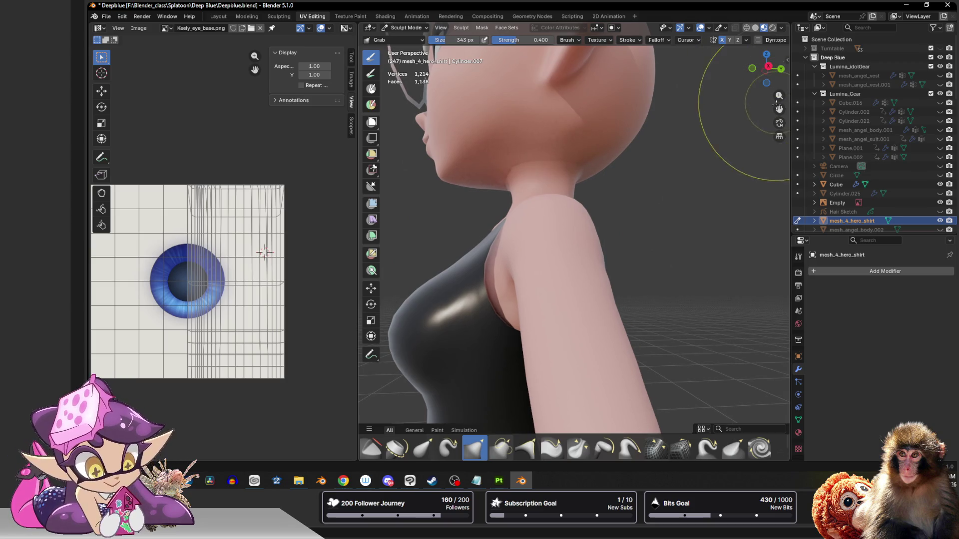
Step: Push the shirt up under the chest and nudge its surface to fit the body
left_click(769, 67)
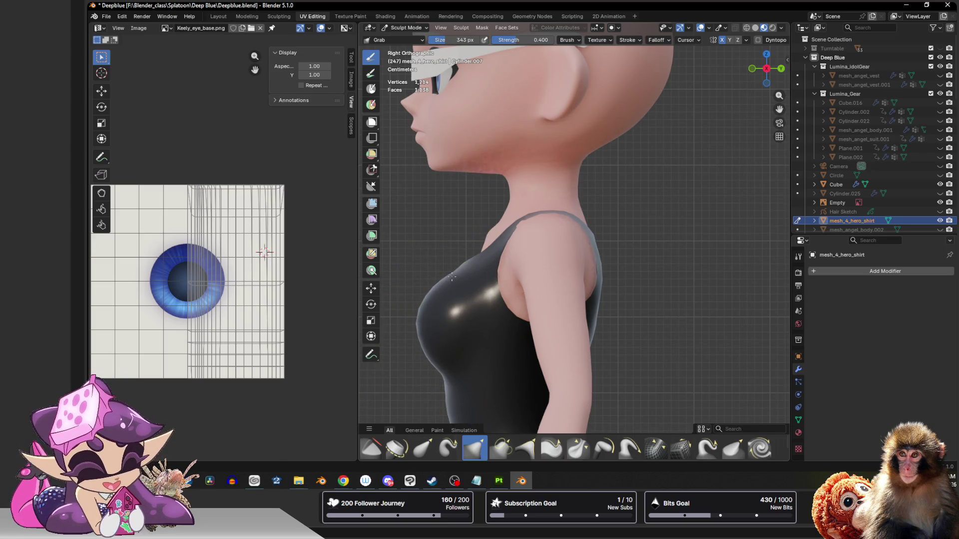
scroll(447, 345, "up", 1)
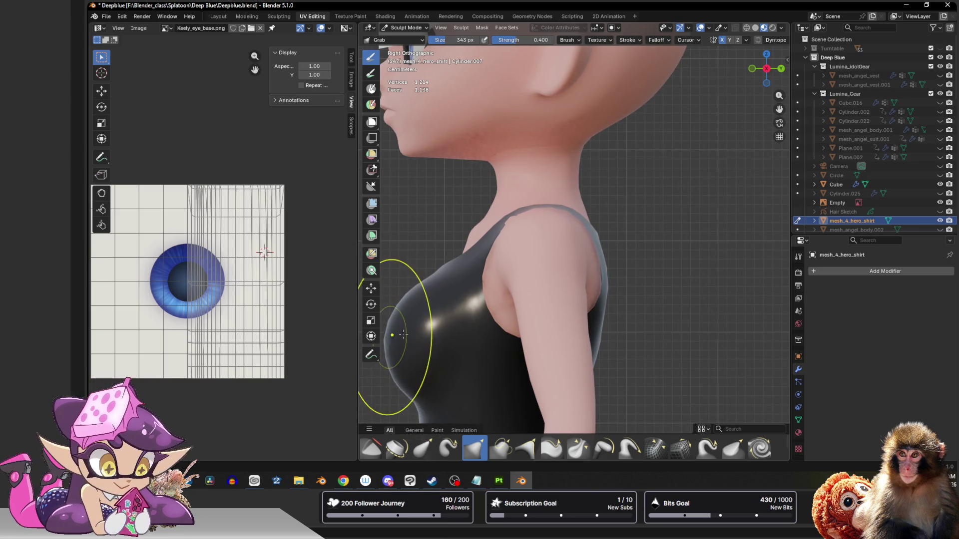
scroll(392, 335, "down", 6)
left_click_drag(764, 67, 725, 72)
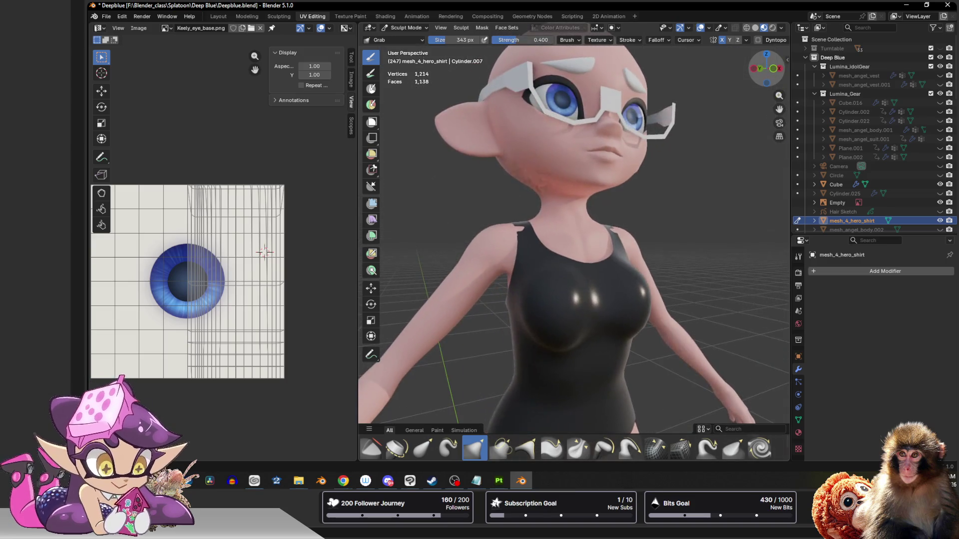
scroll(624, 200, "up", 4)
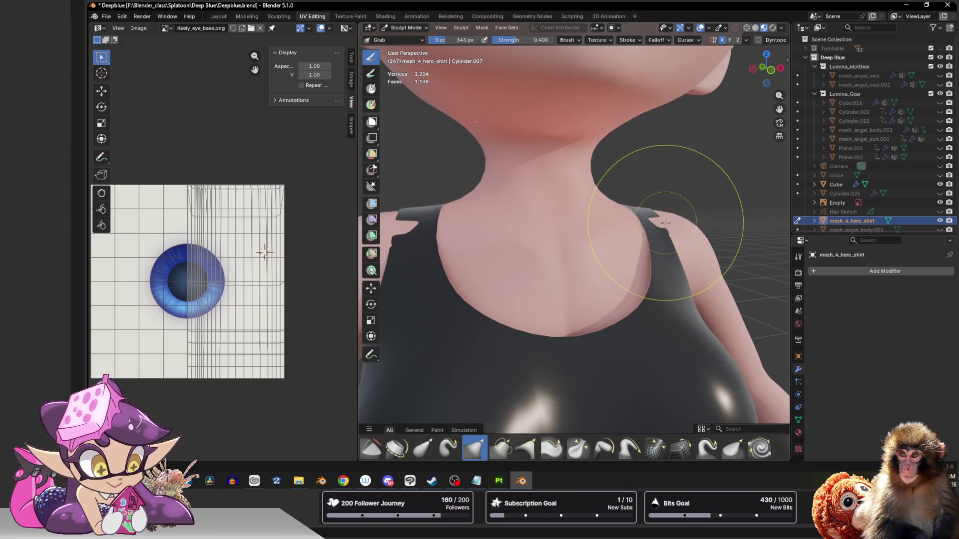
scroll(663, 220, "down", 6)
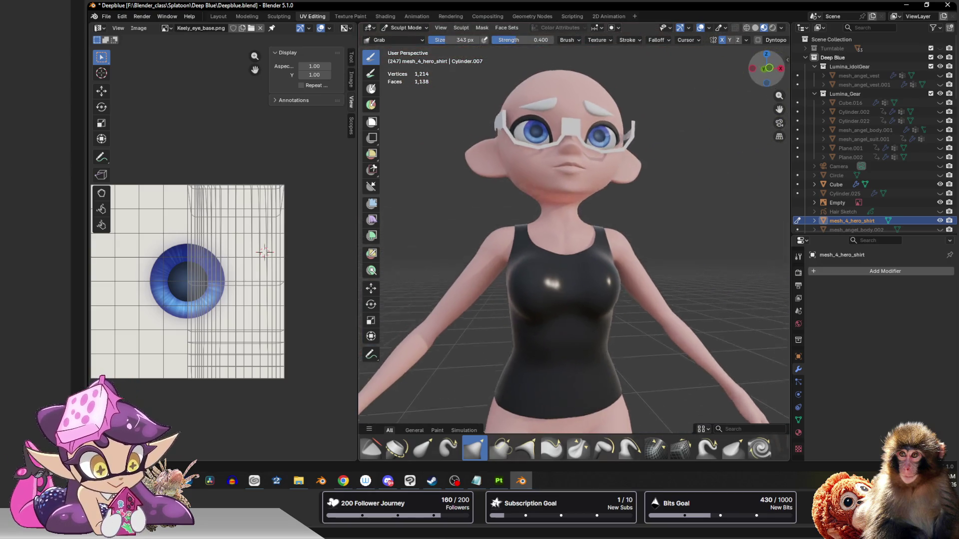
scroll(609, 345, "up", 5)
left_click_drag(613, 320, 608, 305)
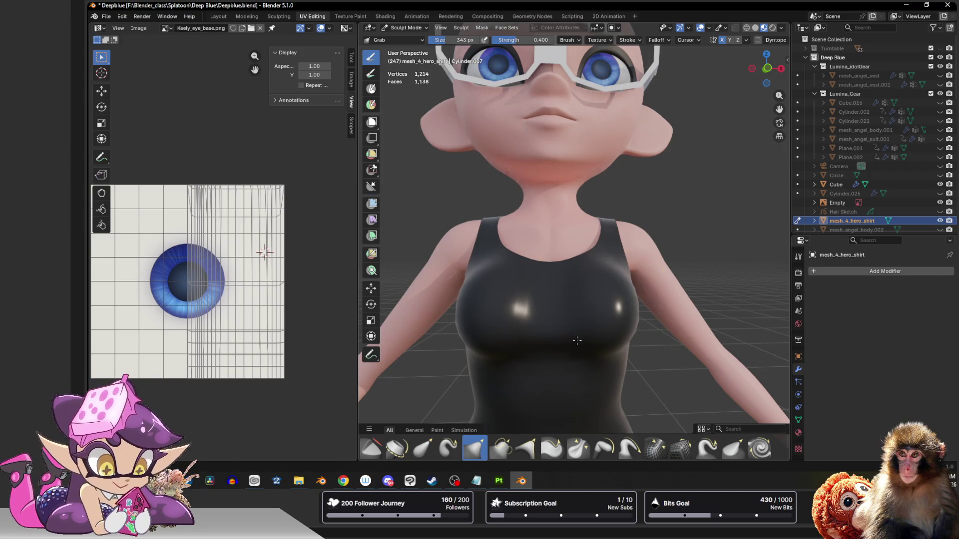
left_click_drag(766, 67, 624, 102)
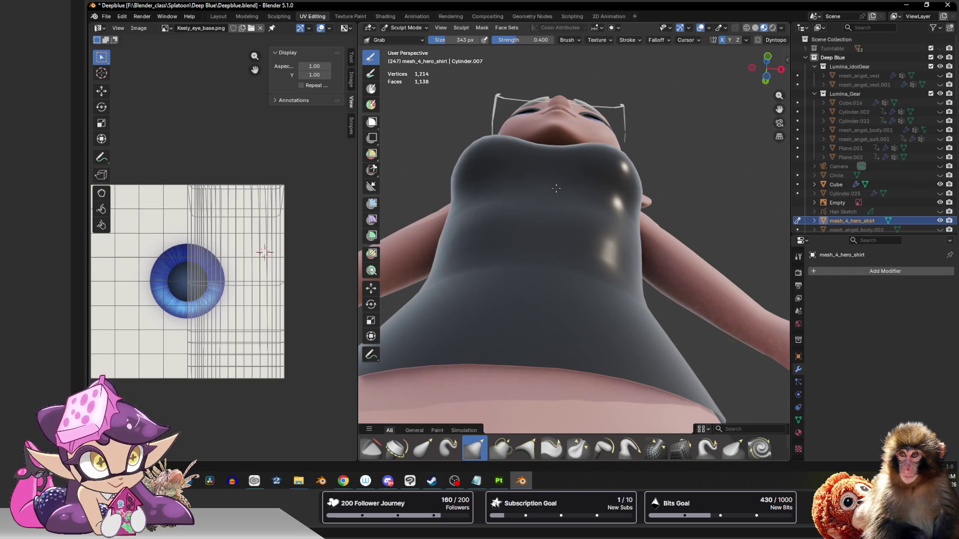
left_click_drag(766, 68, 766, 79)
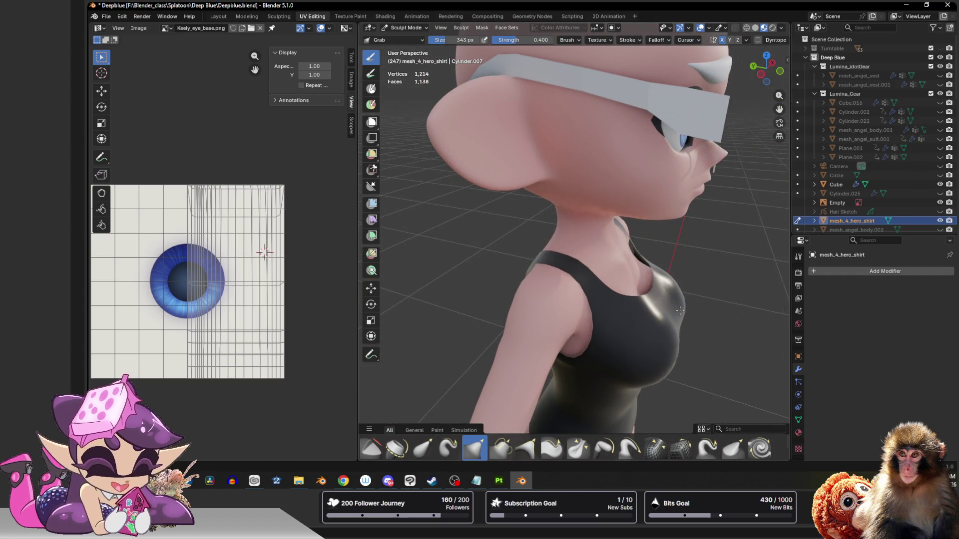
mouse_move(661, 318)
left_mouse_down()
mouse_move(651, 321)
mouse_move(667, 309)
left_mouse_up()
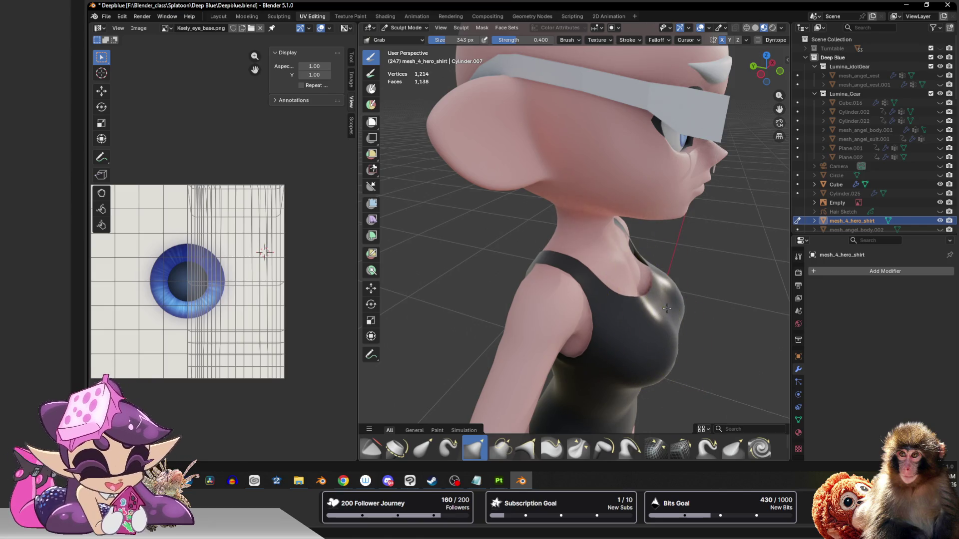